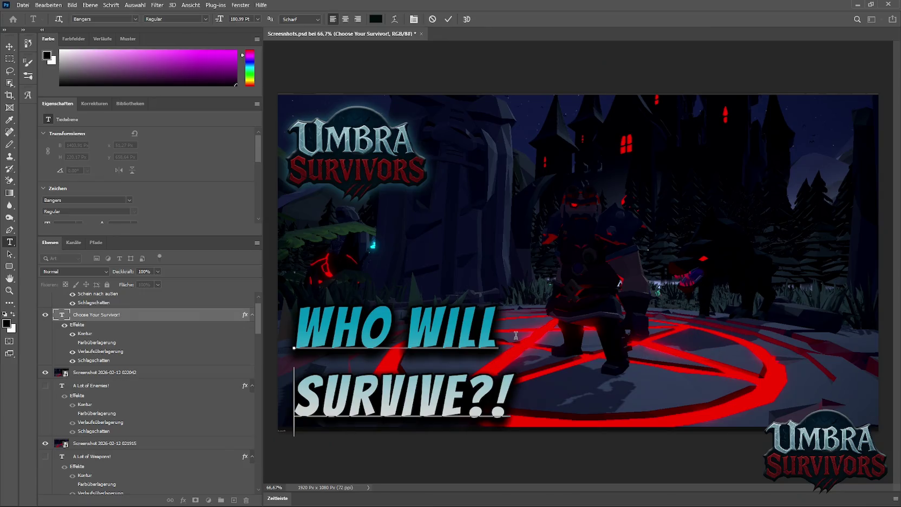
Commit the WHO WILL SURVIVE?! caption and export the design as 'who will survive' PNG.
{"action": "left_click", "coordinate": [9, 47]}
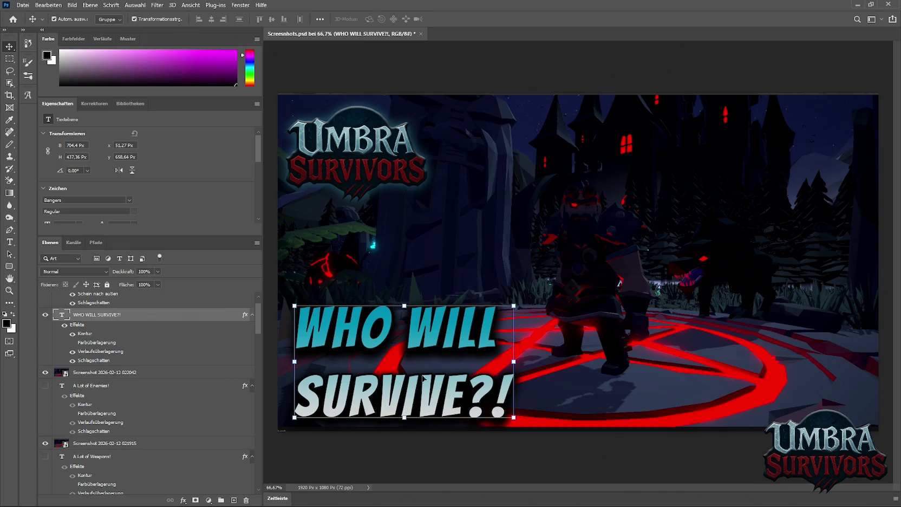
{"action": "left_click", "coordinate": [586, 469]}
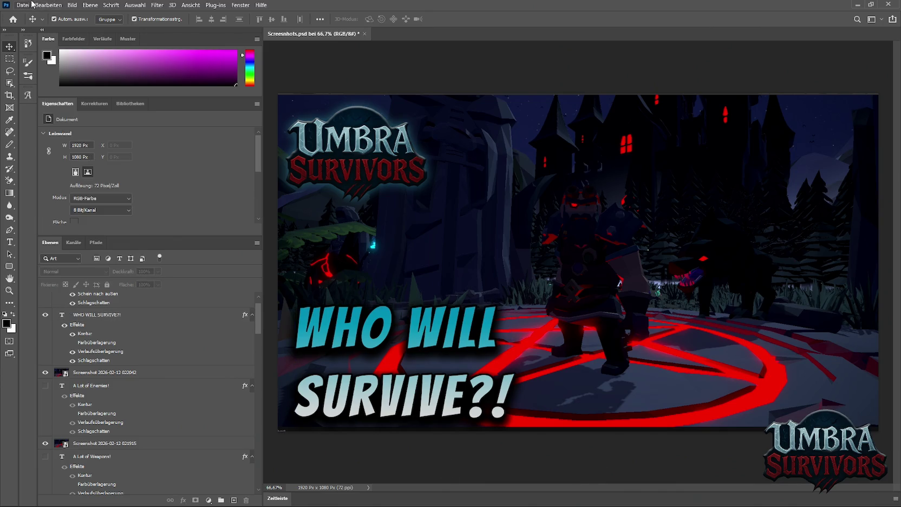
{"action": "left_click", "coordinate": [32, 4]}
{"action": "mouse_move", "coordinate": [62, 144]}
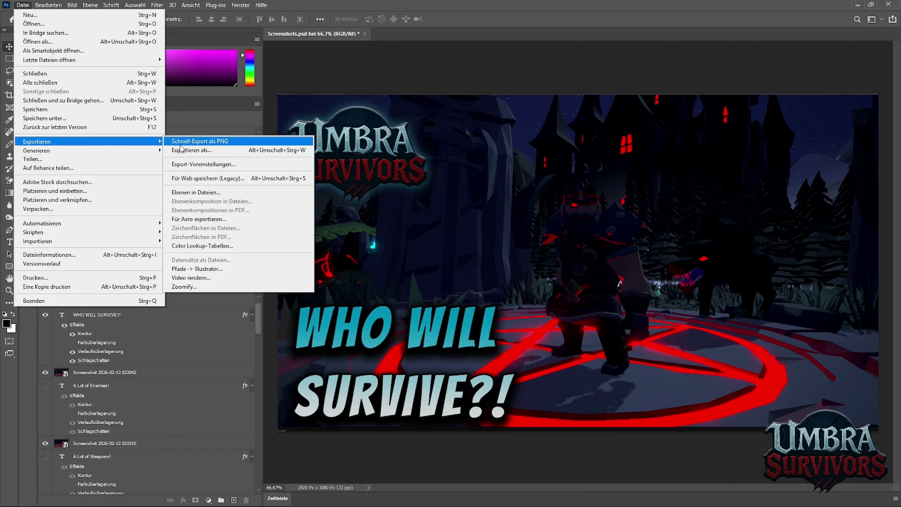
{"action": "left_click", "coordinate": [181, 142]}
{"action": "type", "text": "who will survive"}
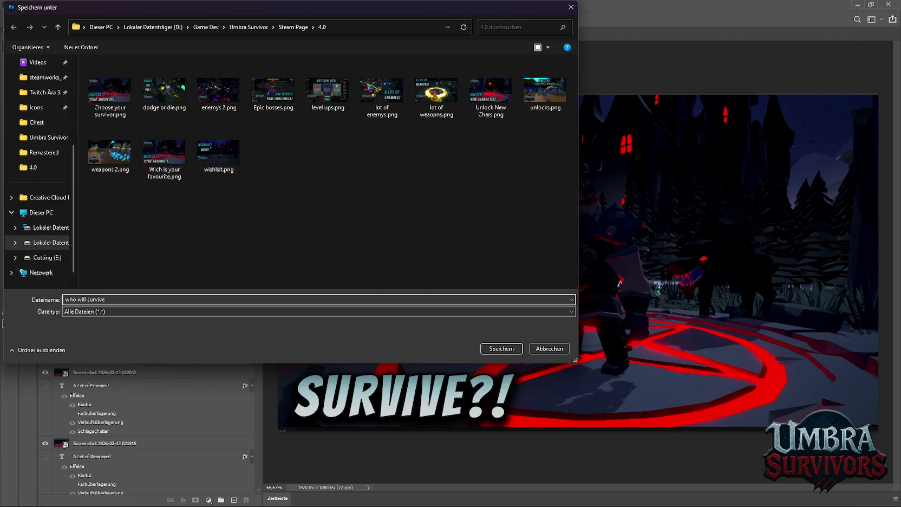
{"action": "key", "text": "Return"}
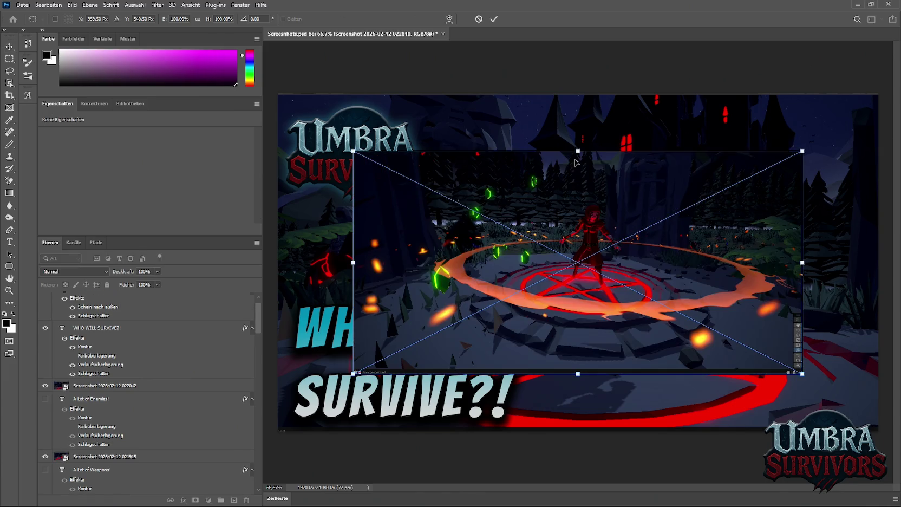
Scale the heroine screenshot to about 167% and move its layer beneath the caption and logo.
{"action": "left_click_drag", "start_coordinate": [579, 154], "coordinate": [579, 96]}
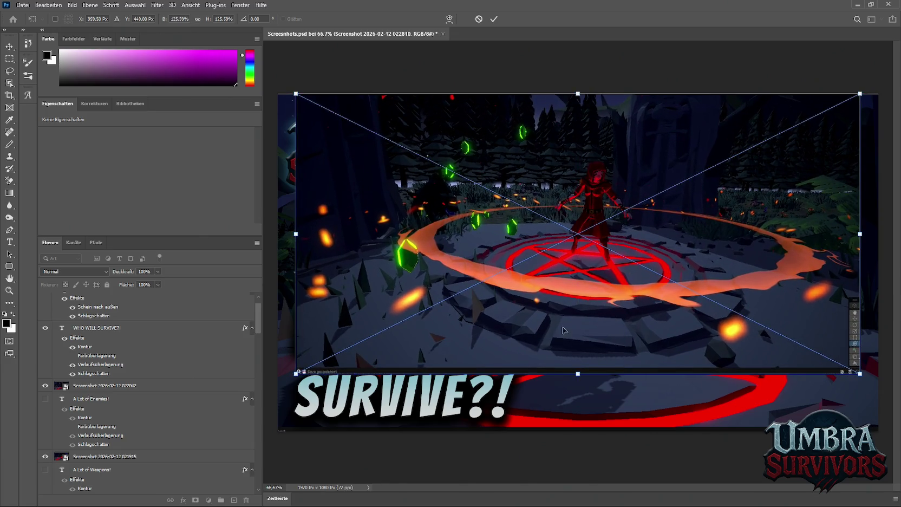
{"action": "left_click_drag", "start_coordinate": [578, 374], "coordinate": [579, 466]}
{"action": "mouse_move", "coordinate": [628, 330]}
{"action": "left_mouse_down"}
{"action": "mouse_move", "coordinate": [554, 331]}
{"action": "mouse_move", "coordinate": [591, 327]}
{"action": "left_mouse_up"}
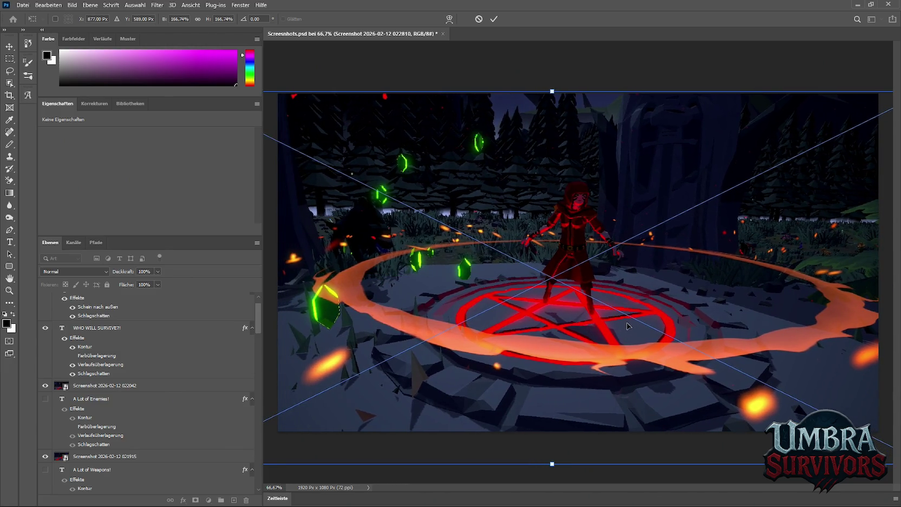
{"action": "key", "text": "Return"}
{"action": "scroll", "coordinate": [96, 300], "scroll_direction": "up", "scroll_amount": 2}
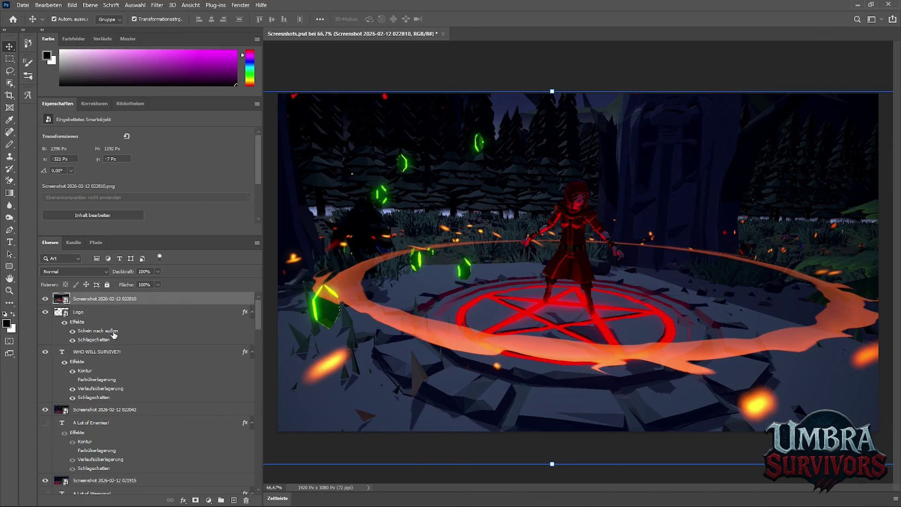
{"action": "mouse_move", "coordinate": [96, 299]}
{"action": "left_mouse_down"}
{"action": "mouse_move", "coordinate": [89, 420]}
{"action": "mouse_move", "coordinate": [95, 403]}
{"action": "left_mouse_up"}
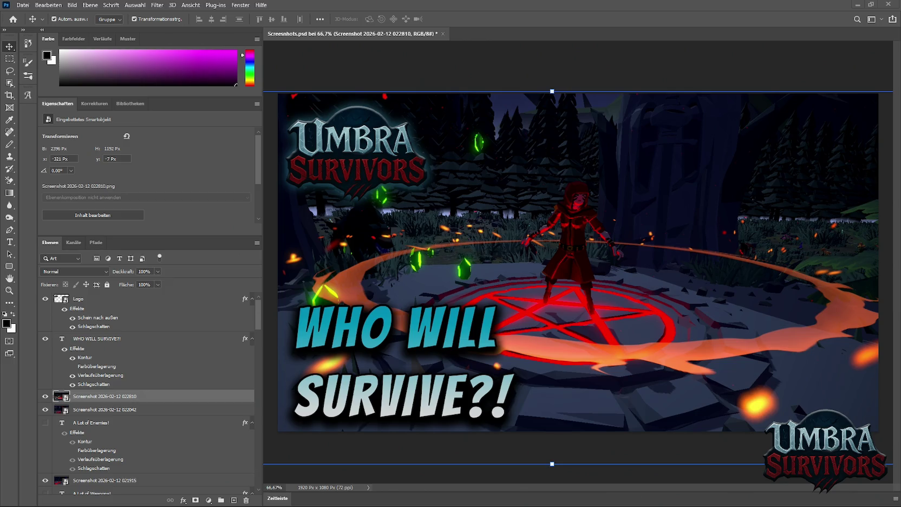
Replace the caption text with UNLOCK / NEW POWER! split across two lines.
{"action": "left_click", "coordinate": [340, 340]}
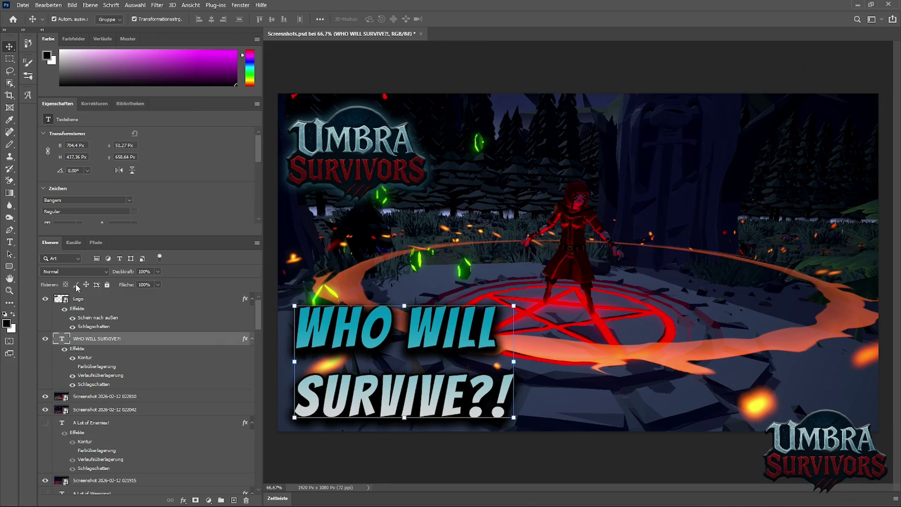
{"action": "left_click", "coordinate": [10, 242]}
{"action": "left_click", "coordinate": [472, 393]}
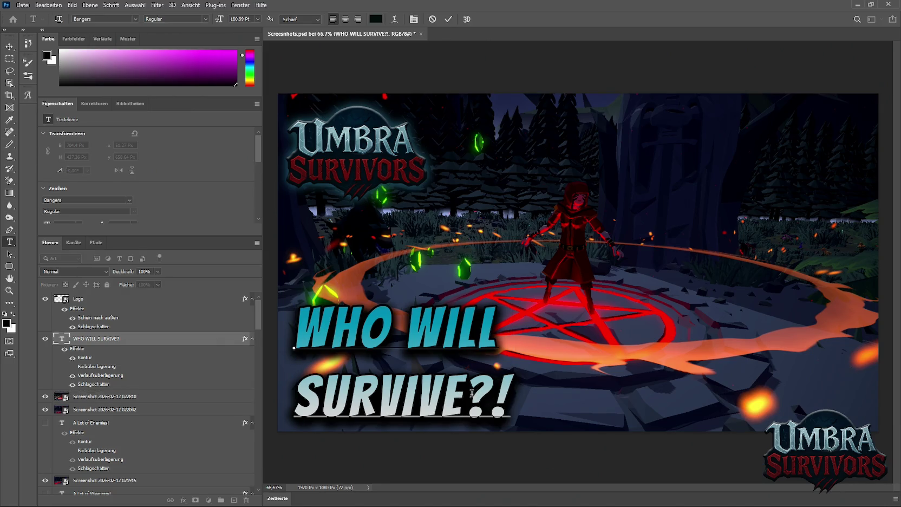
{"action": "key", "text": "ctrl+a"}
{"action": "key", "text": "ctrl+v"}
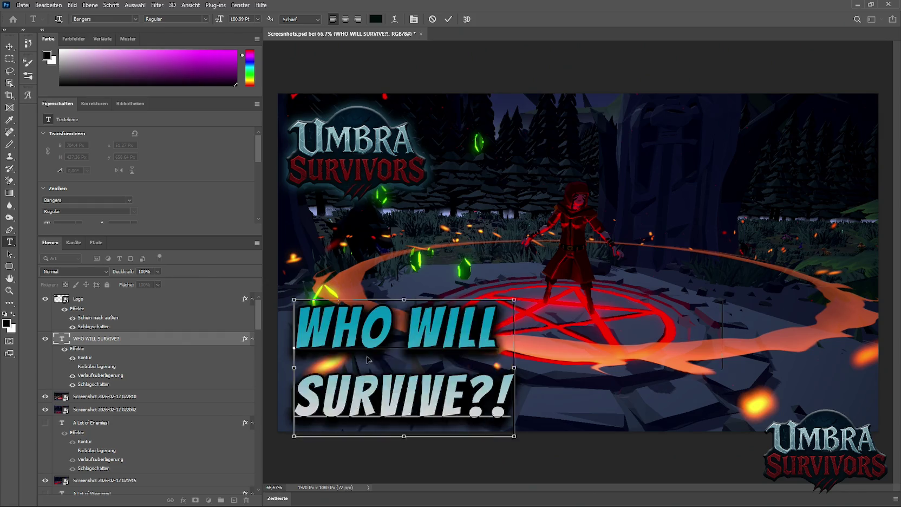
{"action": "left_click", "coordinate": [475, 328]}
{"action": "key", "text": "BackSpace"}
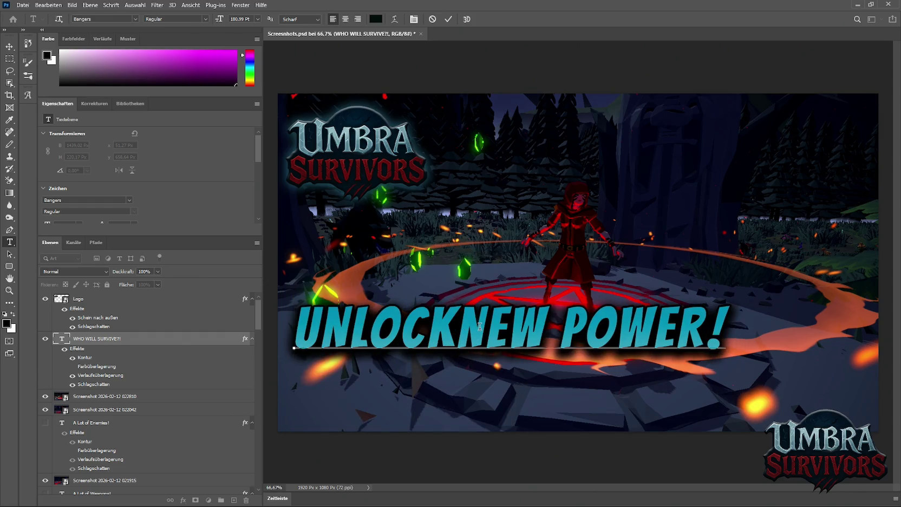
{"action": "key", "text": "Return"}
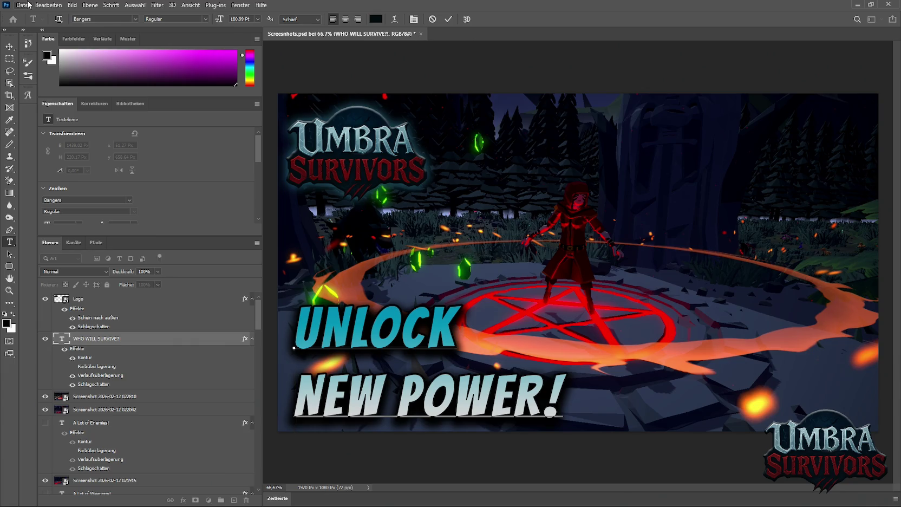
Commit the caption and export the design as PNG 'unlock new wr' into the 4.0 folder.
{"action": "left_click", "coordinate": [24, 5]}
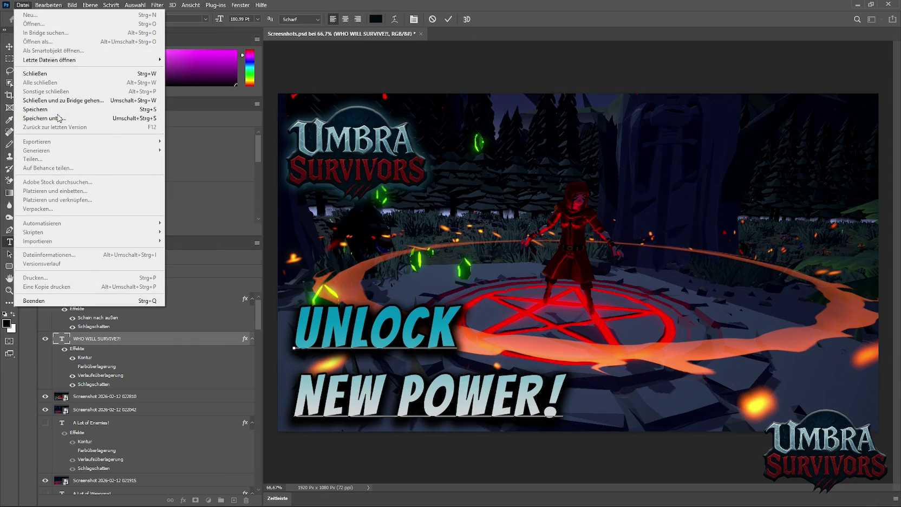
{"action": "left_click", "coordinate": [375, 352]}
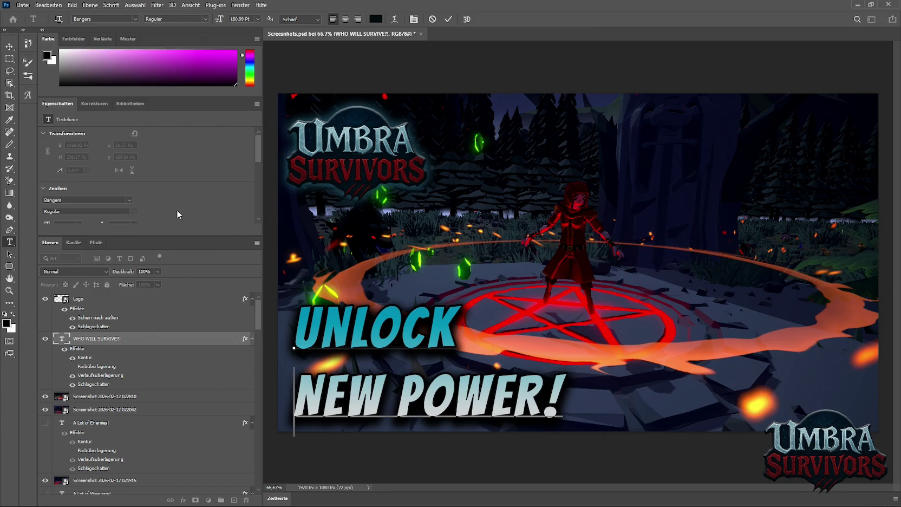
{"action": "left_click", "coordinate": [10, 46]}
{"action": "left_click", "coordinate": [23, 5]}
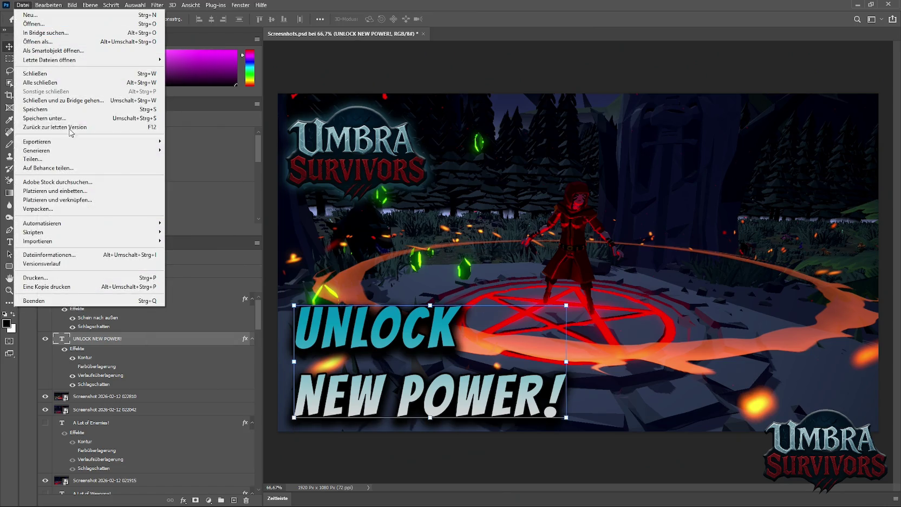
{"action": "mouse_move", "coordinate": [108, 142]}
{"action": "left_click", "coordinate": [179, 140]}
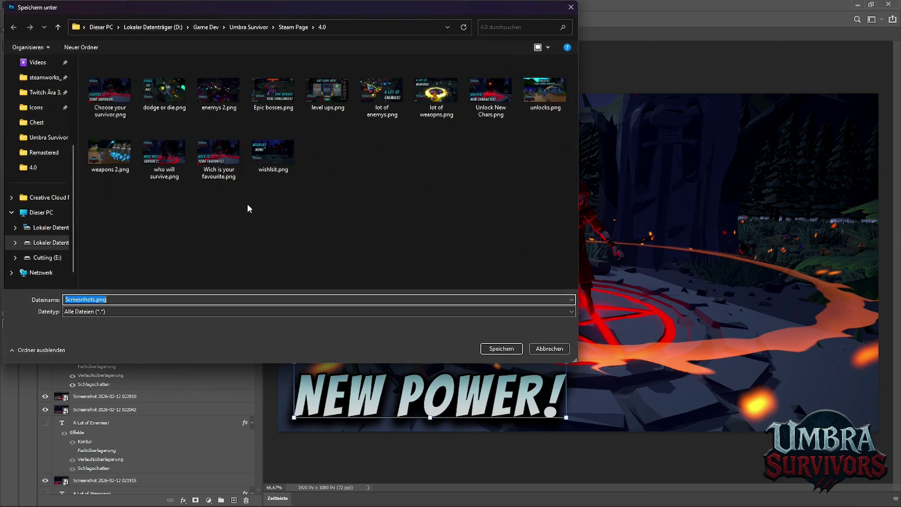
{"action": "type", "text": "unlock new w"}
{"action": "type", "text": "r"}
{"action": "key", "text": "Return"}
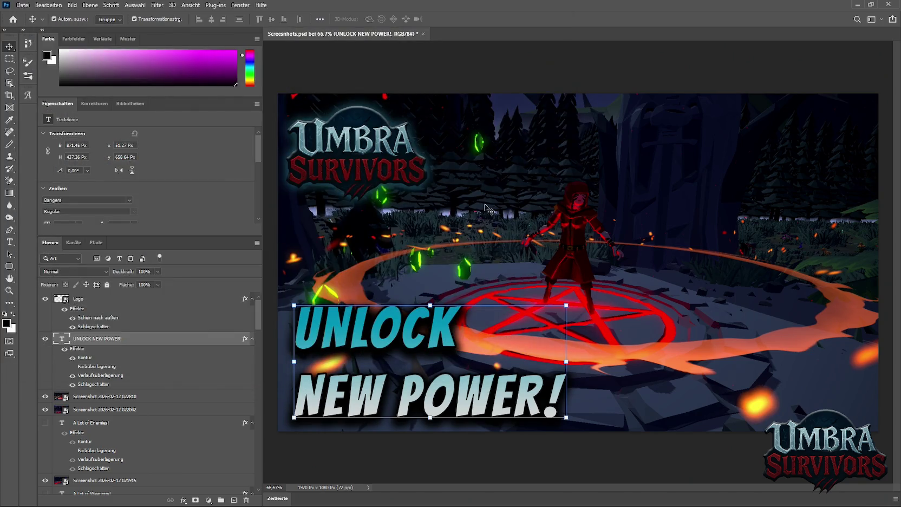
{"action": "left_click", "coordinate": [857, 5]}
Minimize Unity and Discord to bring the Umbra Survivors Demo store page into view.
{"action": "left_click", "coordinate": [853, 6]}
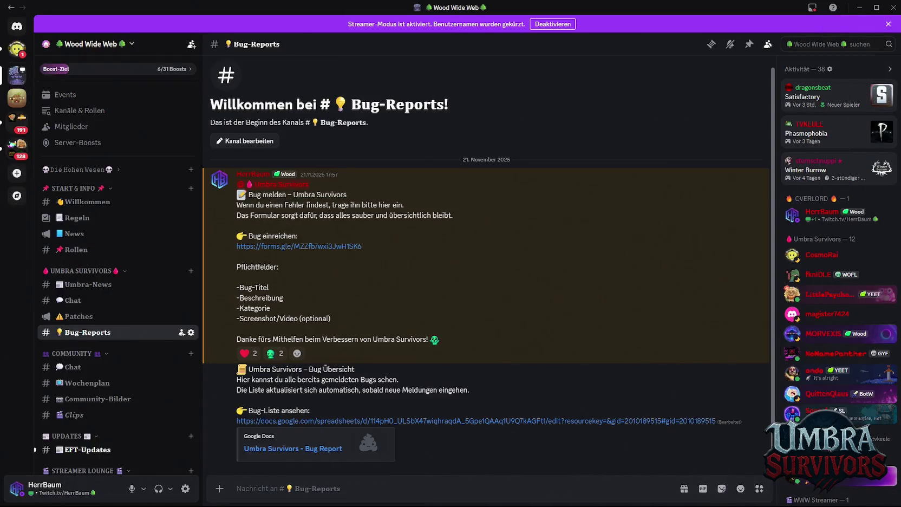
{"action": "mouse_move", "coordinate": [667, 497]}
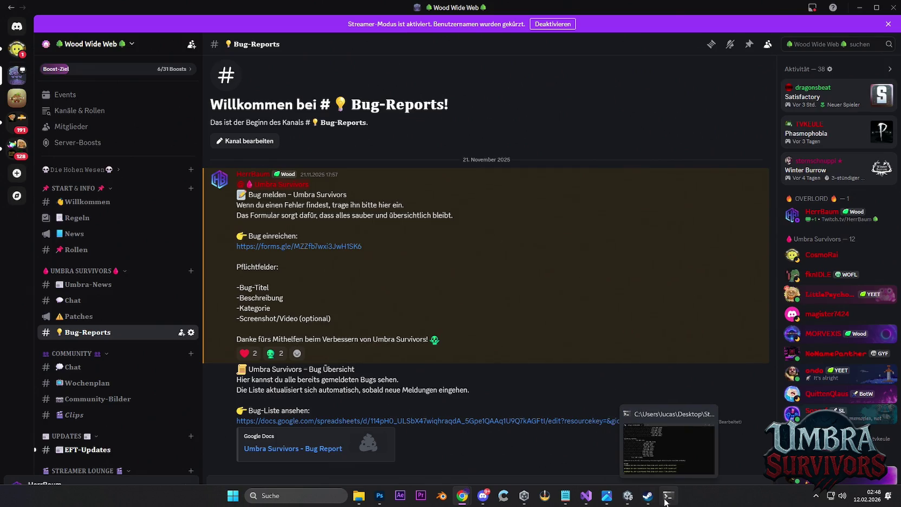
{"action": "left_click", "coordinate": [857, 9]}
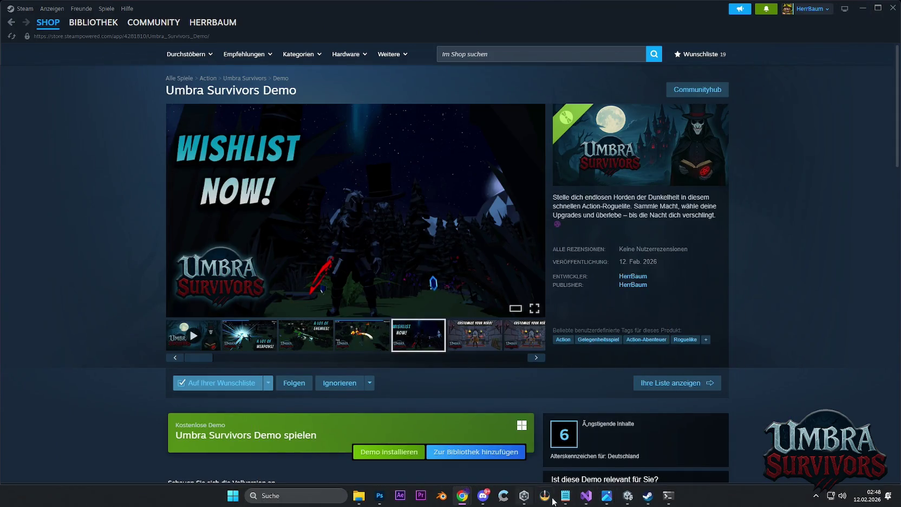
Bring up Unity, frame WorldGen, maximize the Scene view and fly toward the moonlit castle.
{"action": "mouse_move", "coordinate": [553, 504]}
{"action": "left_click", "coordinate": [606, 495]}
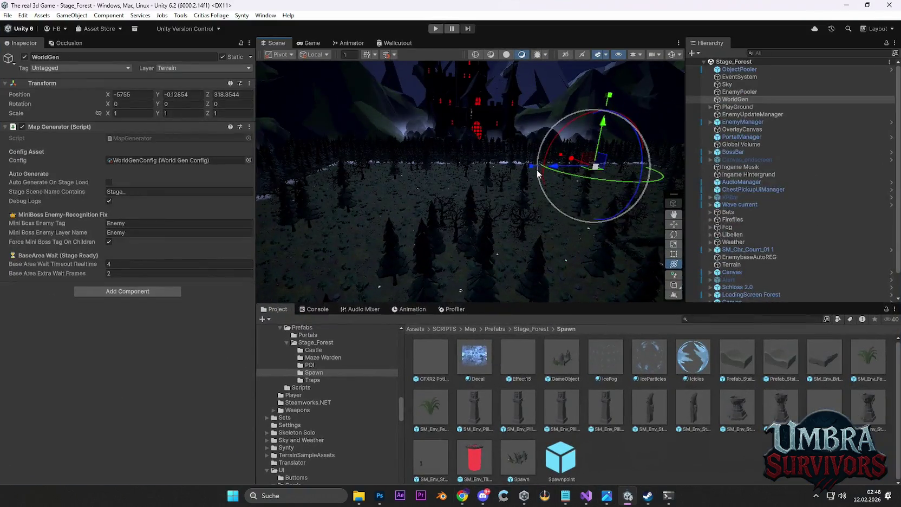
{"action": "key", "text": "f"}
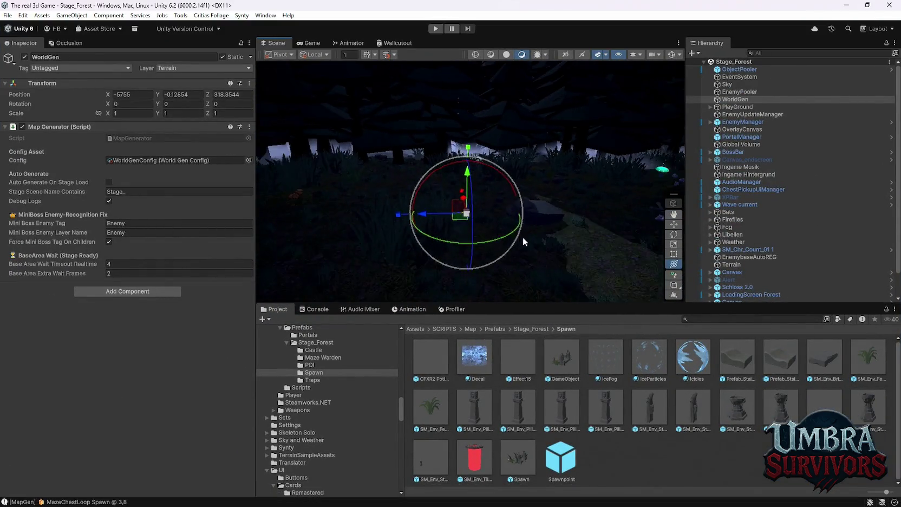
{"action": "double_click", "coordinate": [283, 42]}
{"action": "mouse_move", "coordinate": [425, 243]}
{"action": "left_mouse_down"}
{"action": "mouse_move", "coordinate": [454, 220]}
{"action": "mouse_move", "coordinate": [484, 346]}
{"action": "mouse_move", "coordinate": [474, 308]}
{"action": "mouse_move", "coordinate": [402, 284]}
{"action": "mouse_move", "coordinate": [436, 233]}
{"action": "mouse_move", "coordinate": [436, 207]}
{"action": "mouse_move", "coordinate": [419, 239]}
{"action": "mouse_move", "coordinate": [209, 275]}
{"action": "mouse_move", "coordinate": [479, 207]}
{"action": "mouse_move", "coordinate": [466, 202]}
{"action": "mouse_move", "coordinate": [617, 222]}
{"action": "mouse_move", "coordinate": [454, 221]}
{"action": "mouse_move", "coordinate": [460, 197]}
{"action": "mouse_move", "coordinate": [430, 215]}
{"action": "mouse_move", "coordinate": [446, 206]}
{"action": "mouse_move", "coordinate": [452, 215]}
{"action": "mouse_move", "coordinate": [373, 214]}
{"action": "mouse_move", "coordinate": [441, 202]}
{"action": "mouse_move", "coordinate": [469, 182]}
{"action": "mouse_move", "coordinate": [563, 296]}
{"action": "mouse_move", "coordinate": [573, 264]}
{"action": "mouse_move", "coordinate": [487, 209]}
{"action": "mouse_move", "coordinate": [474, 188]}
{"action": "mouse_move", "coordinate": [484, 204]}
{"action": "mouse_move", "coordinate": [487, 195]}
{"action": "mouse_move", "coordinate": [477, 201]}
{"action": "mouse_move", "coordinate": [469, 181]}
{"action": "mouse_move", "coordinate": [489, 197]}
{"action": "mouse_move", "coordinate": [484, 183]}
{"action": "mouse_move", "coordinate": [466, 195]}
{"action": "mouse_move", "coordinate": [424, 173]}
{"action": "mouse_move", "coordinate": [425, 195]}
{"action": "mouse_move", "coordinate": [458, 237]}
{"action": "mouse_move", "coordinate": [461, 186]}
{"action": "mouse_move", "coordinate": [441, 192]}
{"action": "mouse_move", "coordinate": [445, 181]}
{"action": "left_mouse_up"}
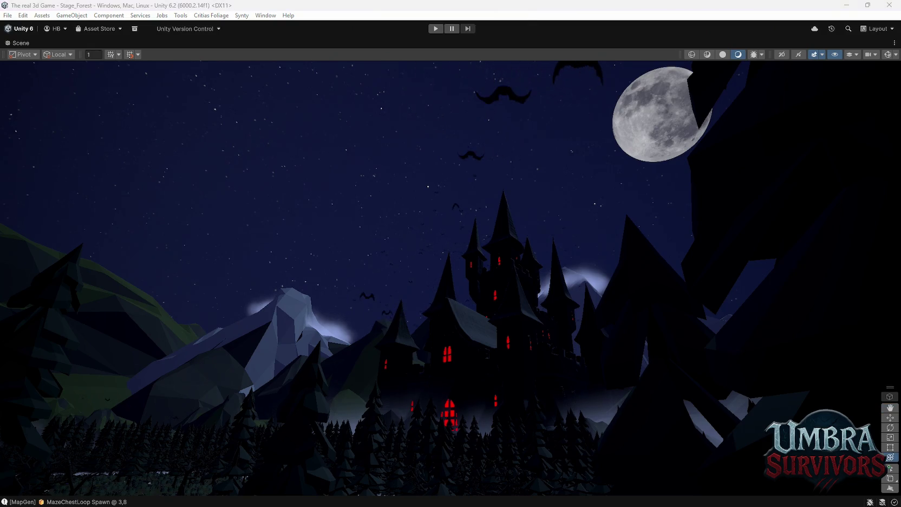
Abandon a screen capture of the castle scene and minimize the Unity editor.
{"action": "key", "text": "super+shift+s"}
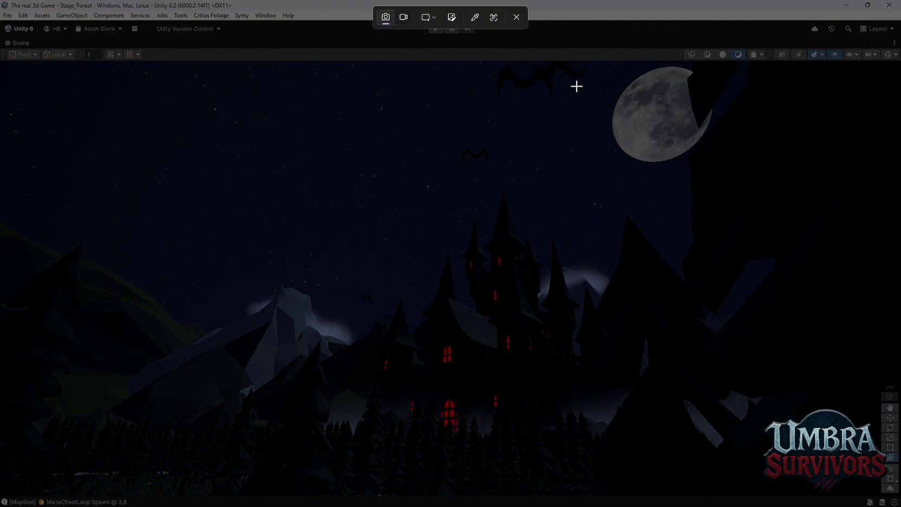
{"action": "key", "text": "Escape"}
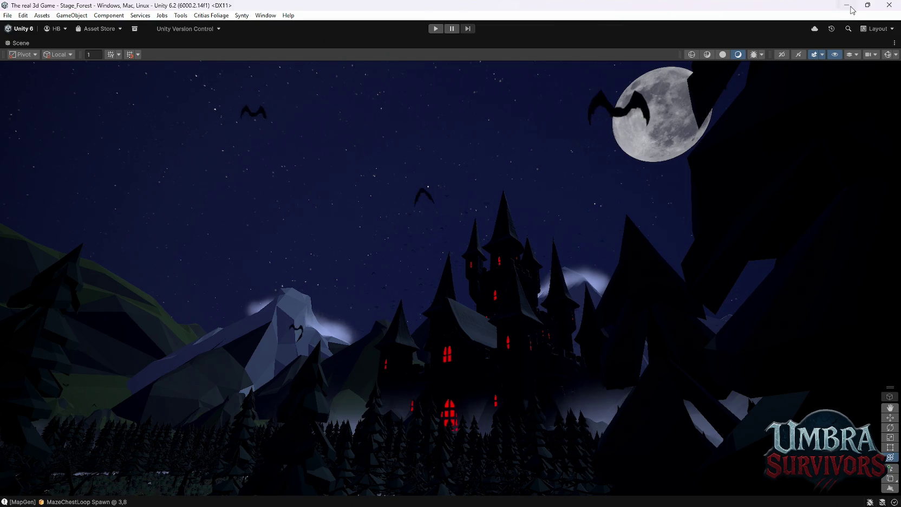
{"action": "left_click", "coordinate": [846, 5]}
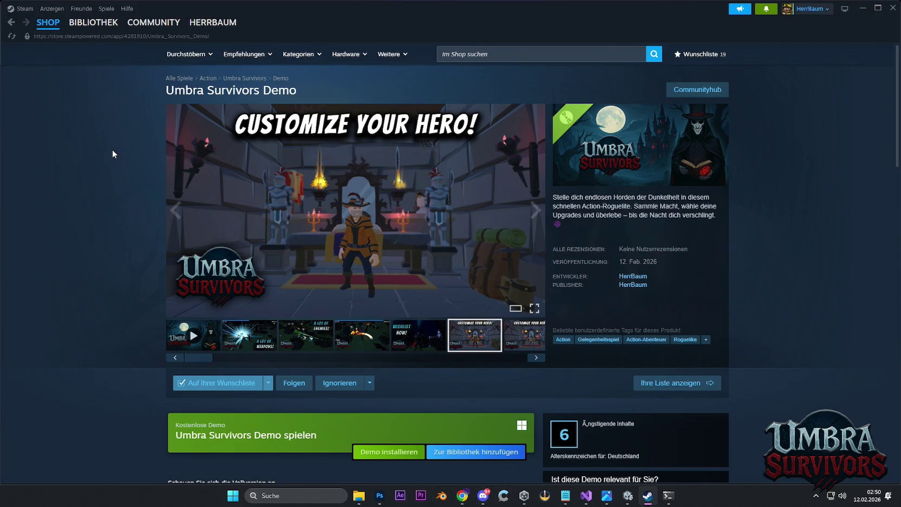
Reload the Umbra Survivors Demo store page, browse its new screenshots, then minimize Steam.
{"action": "left_click", "coordinate": [11, 36]}
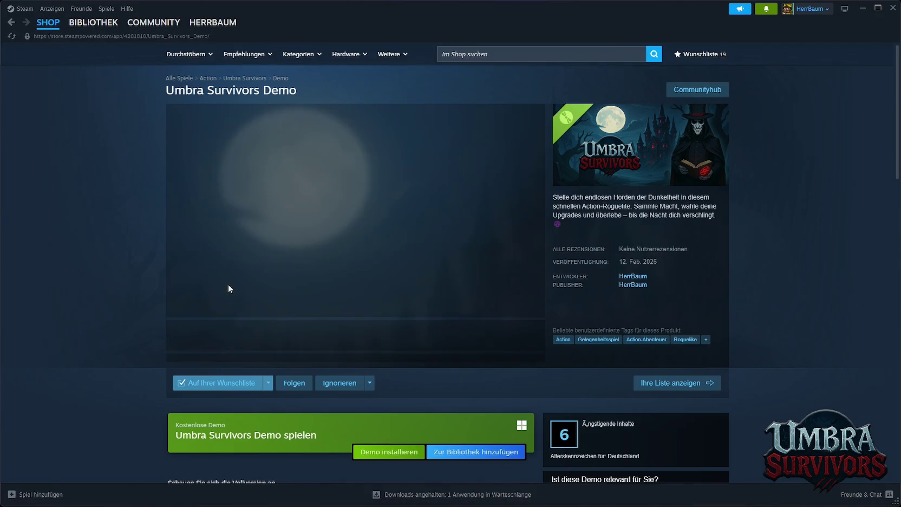
{"action": "left_click", "coordinate": [254, 338]}
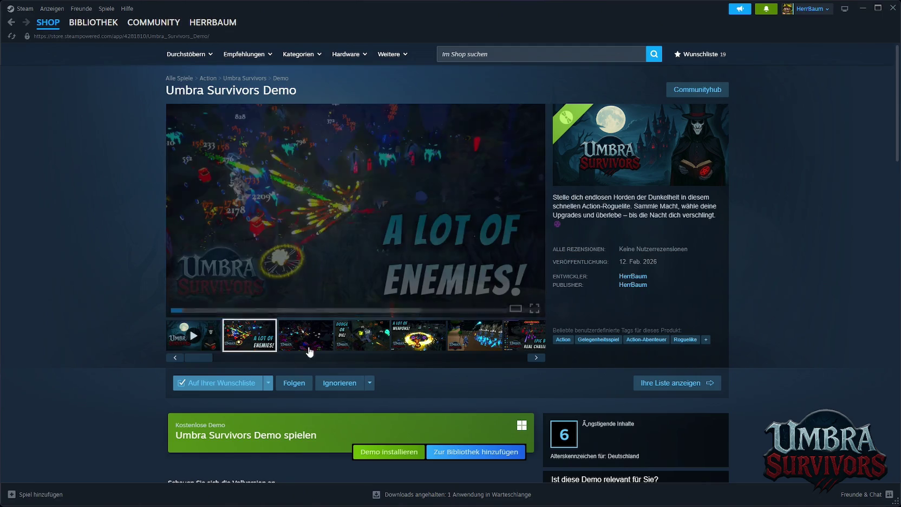
{"action": "left_click", "coordinate": [432, 345]}
{"action": "left_click", "coordinate": [467, 344]}
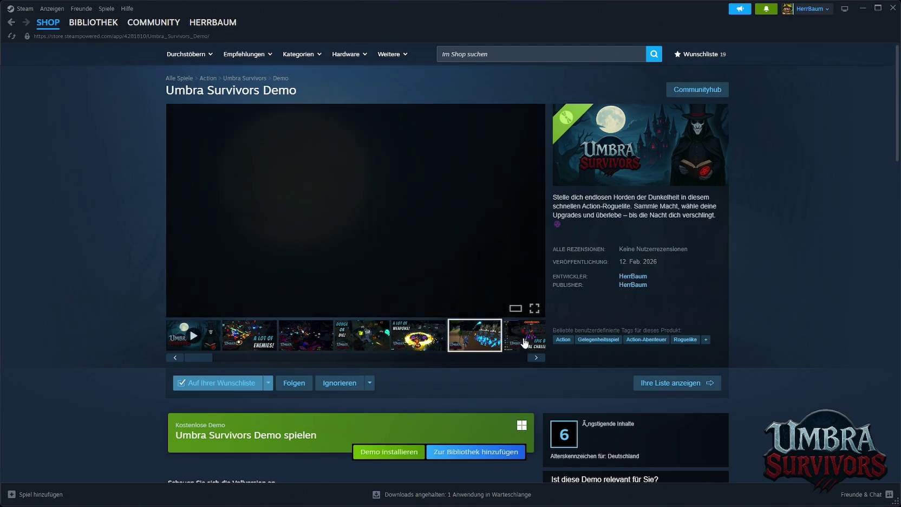
{"action": "left_click", "coordinate": [530, 358]}
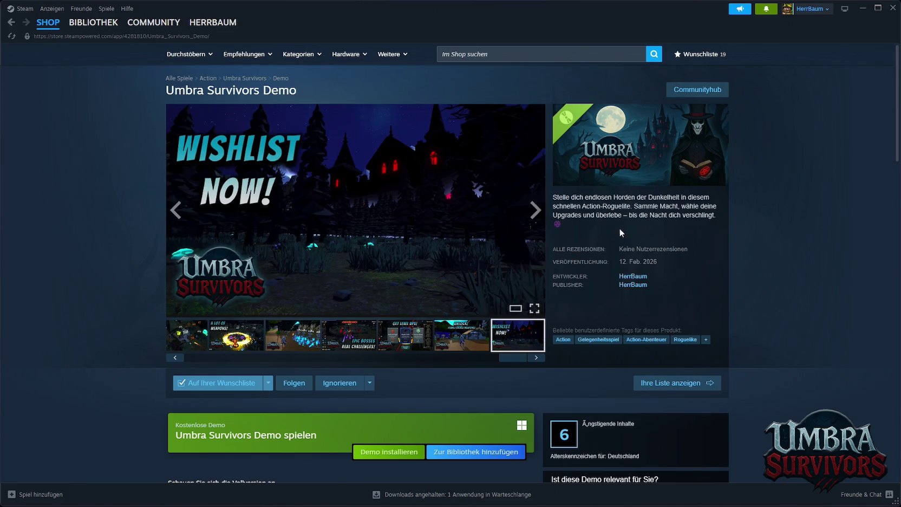
{"action": "left_click", "coordinate": [862, 8]}
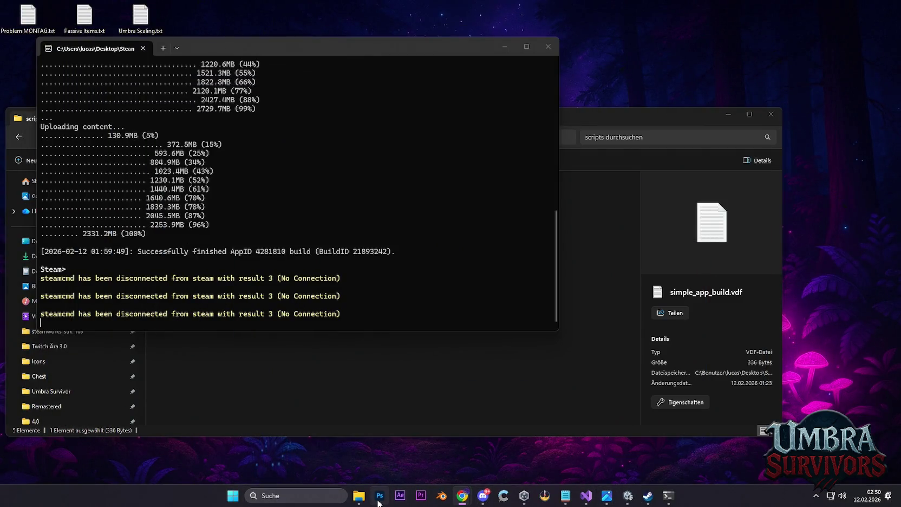
Paste the moonlit castle capture into Screesnhots.psd as Ebene 8 and stretch it to 2258 × 1115 px.
{"action": "mouse_move", "coordinate": [380, 495]}
{"action": "left_click", "coordinate": [380, 496]}
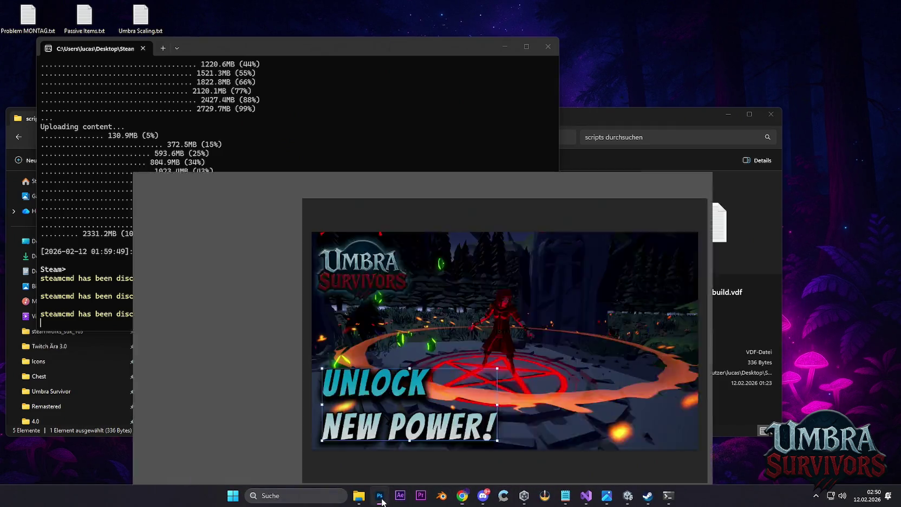
{"action": "left_click", "coordinate": [637, 239]}
{"action": "key", "text": "ctrl+v"}
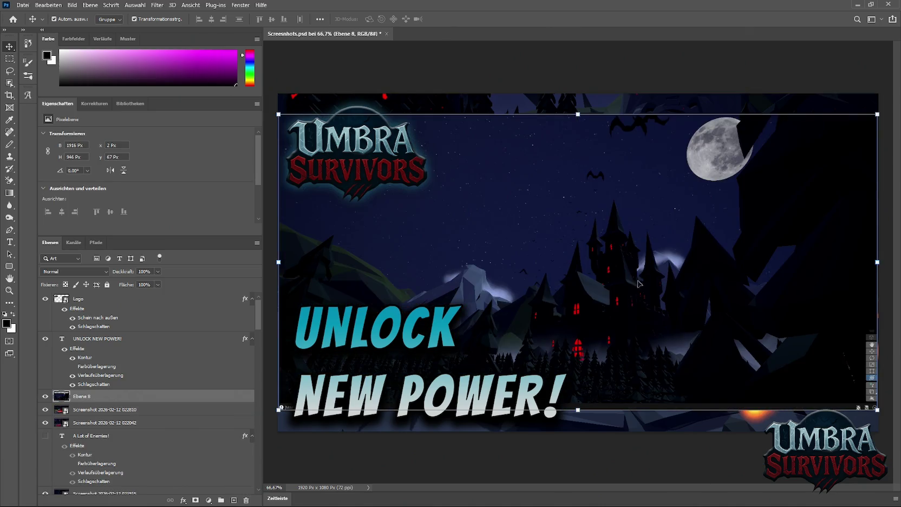
{"action": "mouse_move", "coordinate": [578, 114]}
{"action": "left_mouse_down"}
{"action": "mouse_move", "coordinate": [578, 81]}
{"action": "mouse_move", "coordinate": [578, 93]}
{"action": "left_mouse_up"}
{"action": "left_click_drag", "start_coordinate": [580, 407], "coordinate": [579, 442]}
{"action": "mouse_move", "coordinate": [631, 325]}
{"action": "left_mouse_down"}
{"action": "mouse_move", "coordinate": [582, 327]}
{"action": "mouse_move", "coordinate": [665, 324]}
{"action": "left_mouse_up"}
Commit the castle transform, hide UNLOCK NEW POWER!, and drag Wishlist now! up the layer stack.
{"action": "key", "text": "Return"}
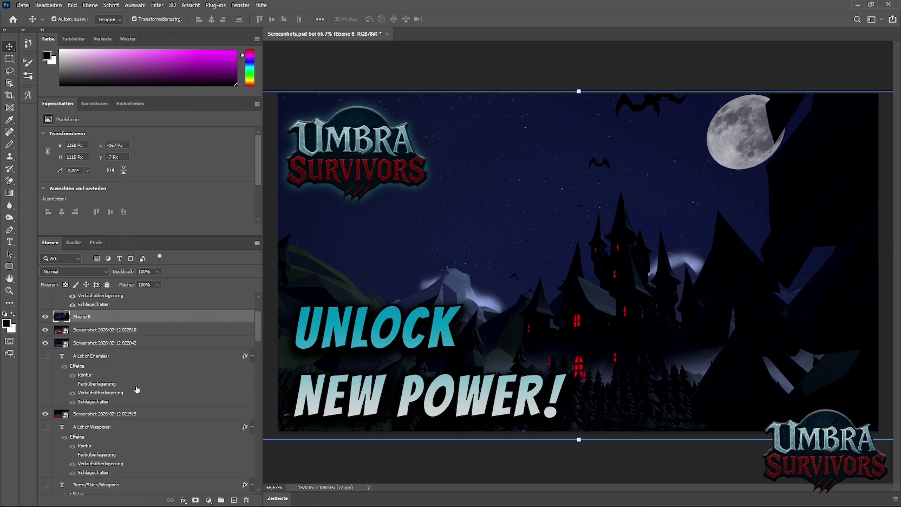
{"action": "left_click", "coordinate": [45, 338]}
{"action": "scroll", "coordinate": [111, 382], "scroll_direction": "down", "scroll_amount": 5}
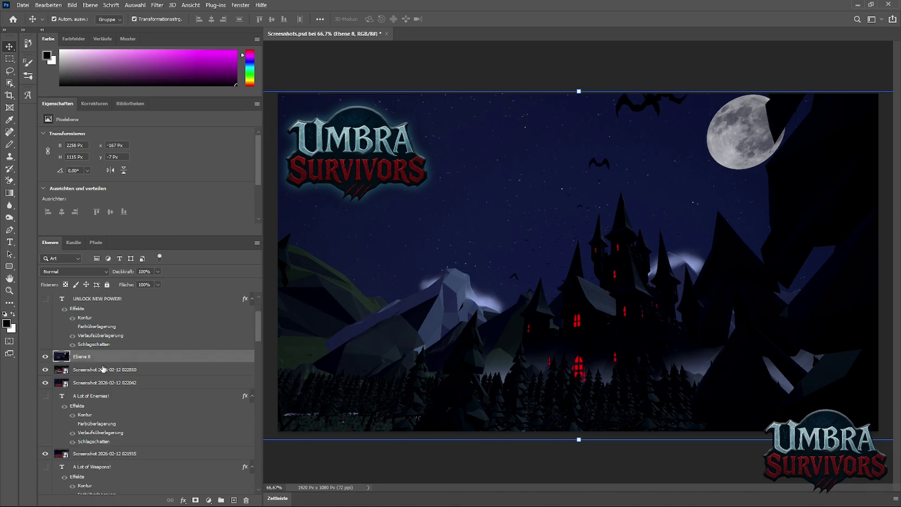
{"action": "scroll", "coordinate": [123, 385], "scroll_direction": "up", "scroll_amount": 5}
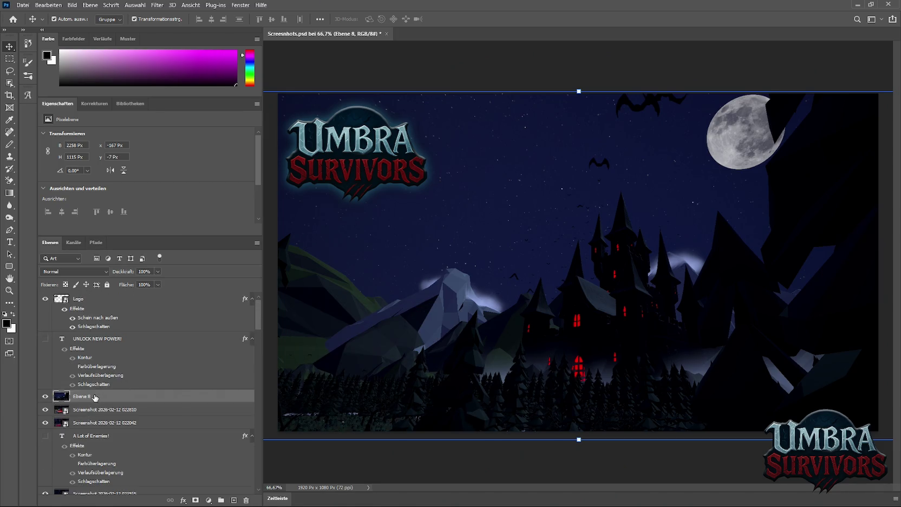
{"action": "scroll", "coordinate": [102, 398], "scroll_direction": "down", "scroll_amount": 5}
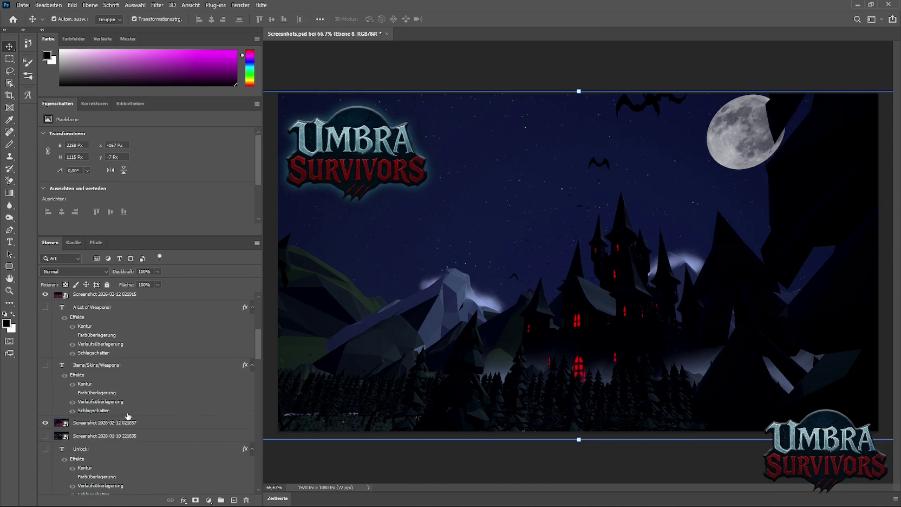
{"action": "scroll", "coordinate": [128, 416], "scroll_direction": "down", "scroll_amount": 10}
{"action": "scroll", "coordinate": [124, 390], "scroll_direction": "down", "scroll_amount": 10}
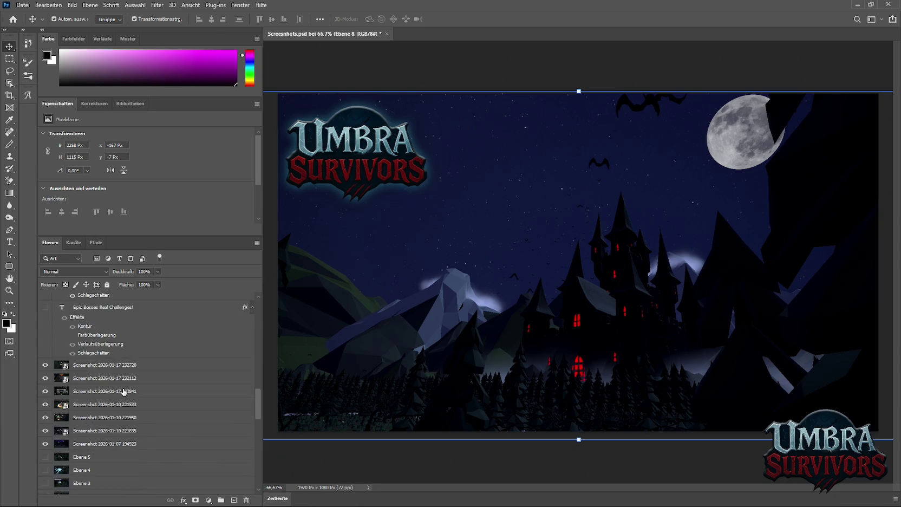
{"action": "scroll", "coordinate": [124, 391], "scroll_direction": "down", "scroll_amount": 5}
{"action": "mouse_move", "coordinate": [70, 340]}
{"action": "left_mouse_down"}
{"action": "mouse_move", "coordinate": [98, 264]}
{"action": "mouse_move", "coordinate": [103, 332]}
{"action": "left_mouse_up"}
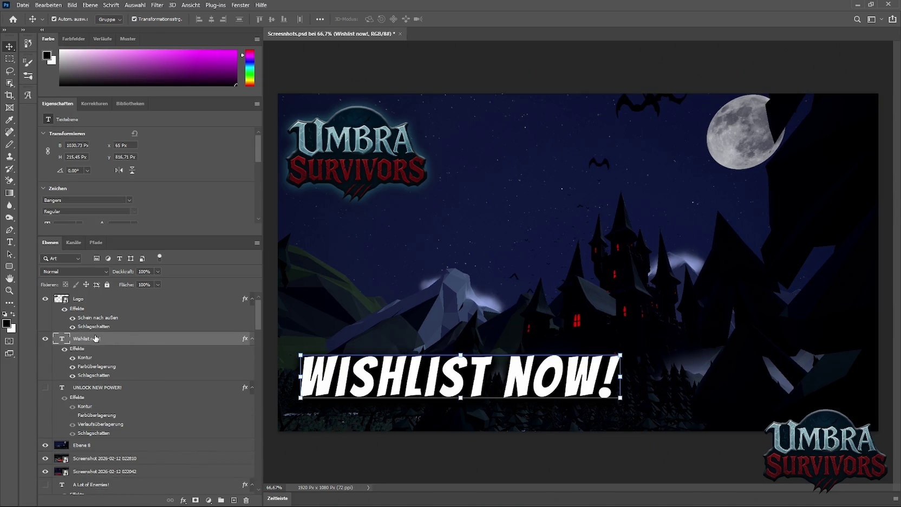
Try several style presets on Wishlist now!, then cancel the Layer Style dialog.
{"action": "left_click", "coordinate": [182, 501]}
{"action": "left_click", "coordinate": [201, 409]}
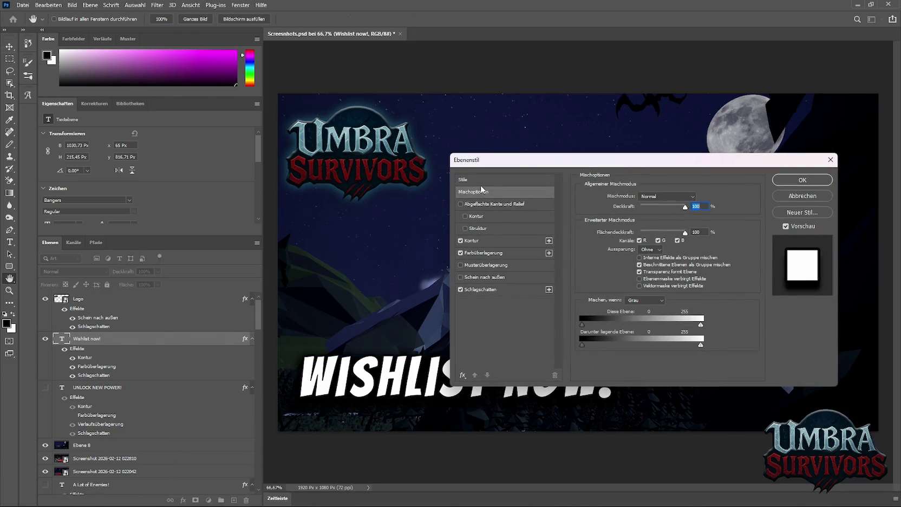
{"action": "left_click", "coordinate": [481, 181]}
{"action": "left_click", "coordinate": [687, 300]}
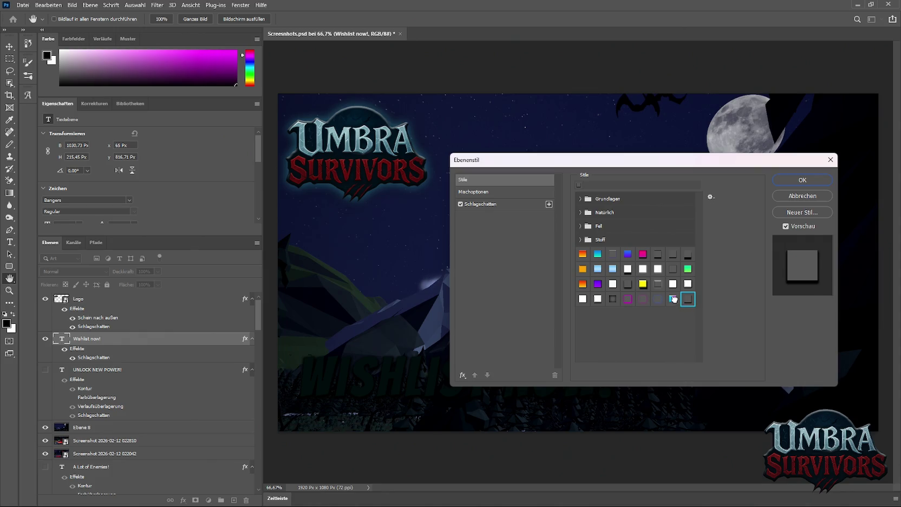
{"action": "left_click", "coordinate": [673, 299]}
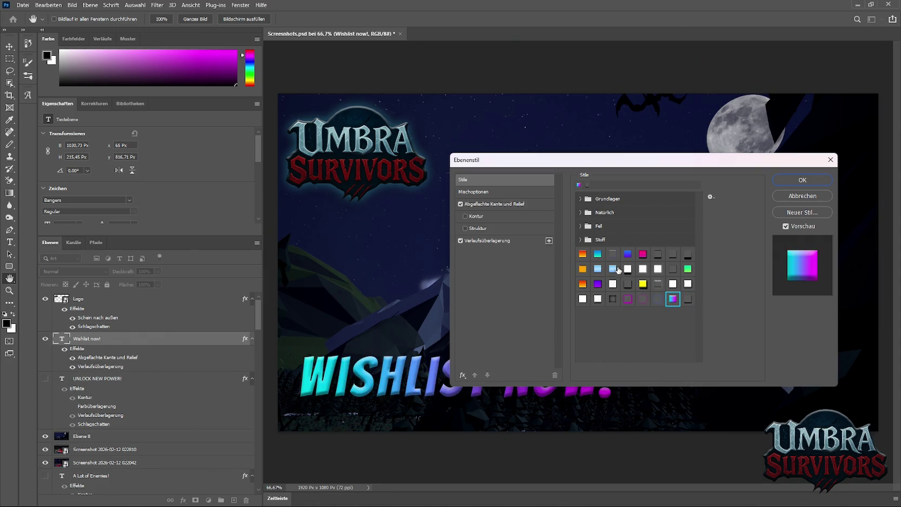
{"action": "left_click", "coordinate": [617, 269]}
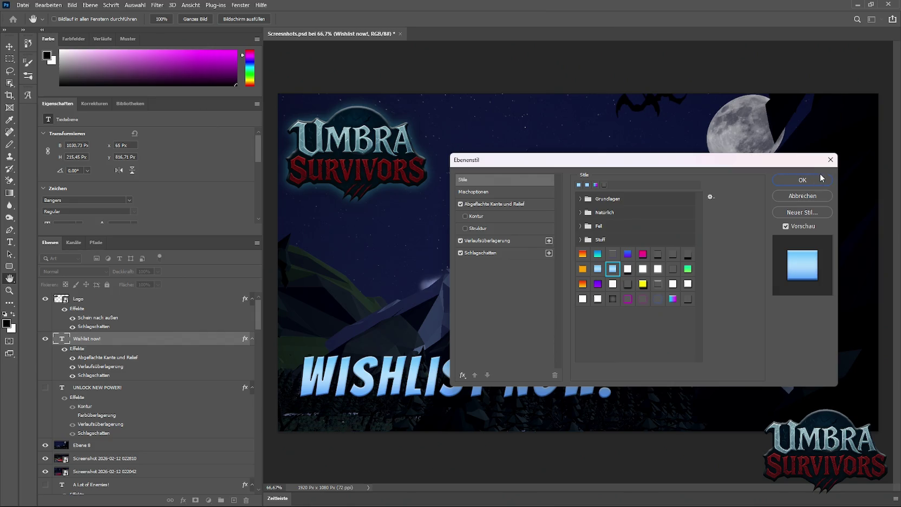
{"action": "left_click", "coordinate": [830, 159]}
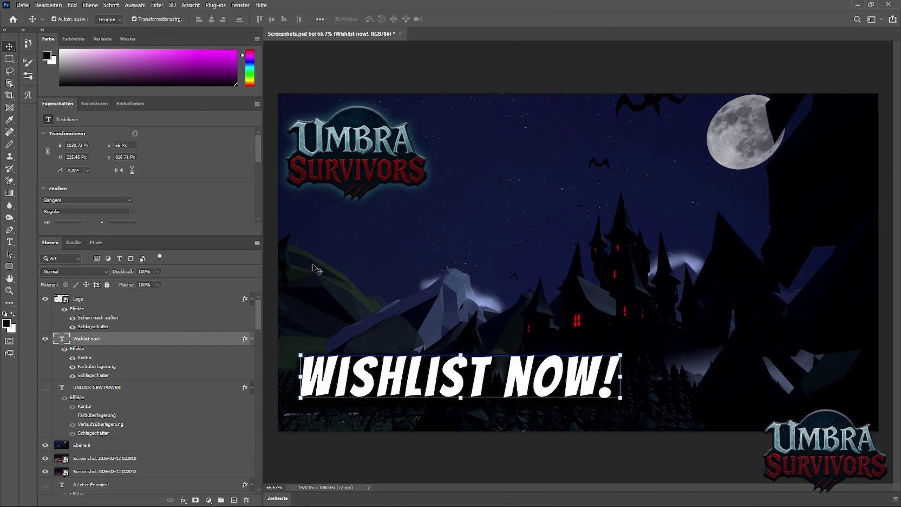
Save UNLOCK NEW POWER!'s teal gradient layer style as a new style preset.
{"action": "left_click", "coordinate": [102, 389]}
{"action": "left_click", "coordinate": [183, 500]}
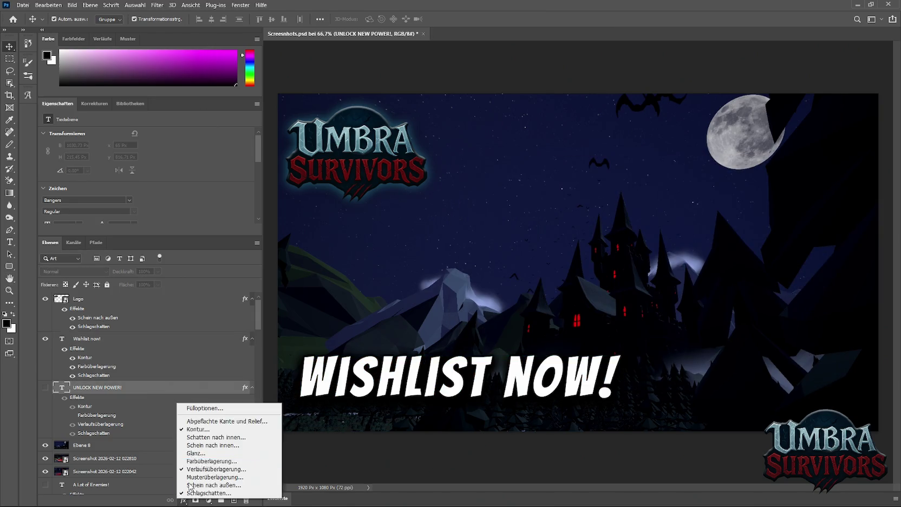
{"action": "left_click", "coordinate": [199, 409]}
{"action": "left_click", "coordinate": [487, 179]}
{"action": "left_click", "coordinate": [786, 211]}
{"action": "left_click", "coordinate": [569, 157]}
{"action": "left_click", "coordinate": [830, 159]}
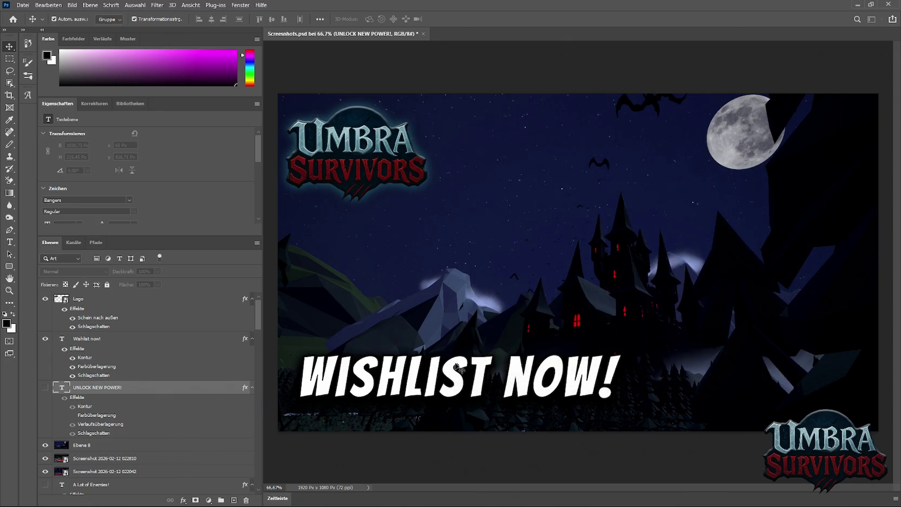
Apply the saved teal style to Wishlist now! and move the caption to the top.
{"action": "left_click", "coordinate": [399, 384]}
{"action": "left_click", "coordinate": [185, 501]}
{"action": "left_click", "coordinate": [199, 409]}
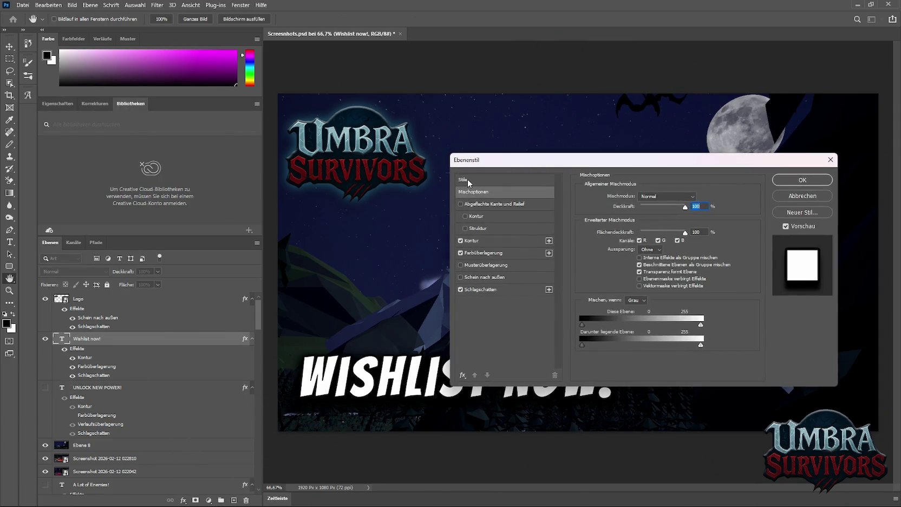
{"action": "left_click", "coordinate": [469, 180]}
{"action": "left_click", "coordinate": [582, 314]}
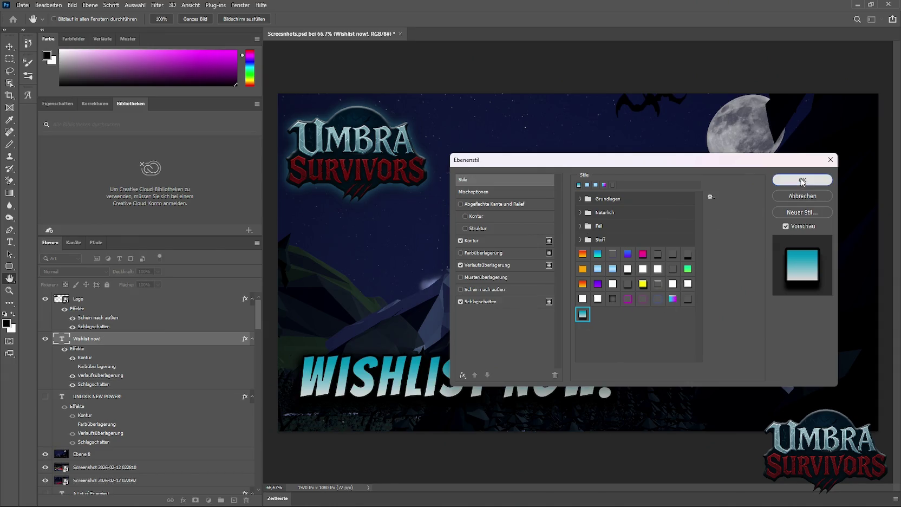
{"action": "left_click", "coordinate": [803, 180]}
{"action": "mouse_move", "coordinate": [525, 382]}
{"action": "left_mouse_down"}
{"action": "mouse_move", "coordinate": [512, 394]}
{"action": "mouse_move", "coordinate": [519, 274]}
{"action": "mouse_move", "coordinate": [504, 146]}
{"action": "mouse_move", "coordinate": [518, 142]}
{"action": "left_mouse_up"}
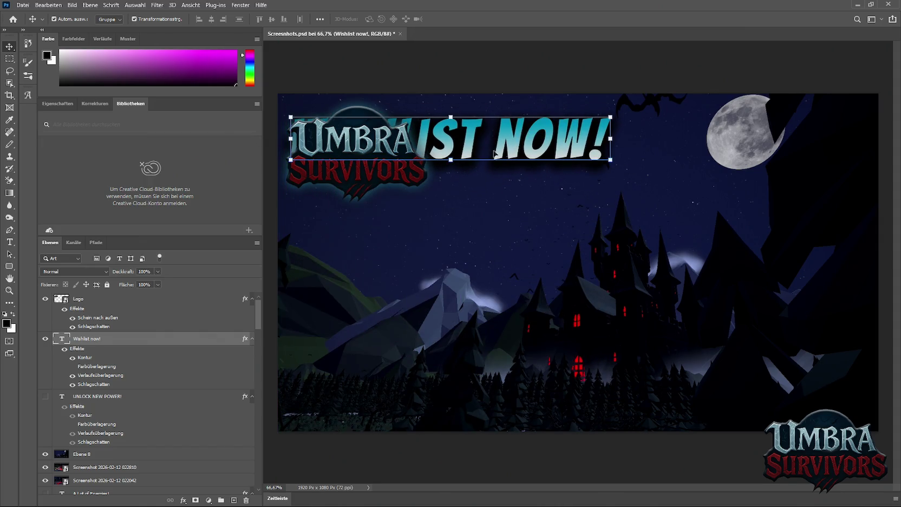
Break the caption so NOW! sits on a second line below WISHLIST.
{"action": "left_click", "coordinate": [10, 242]}
{"action": "left_click", "coordinate": [495, 139]}
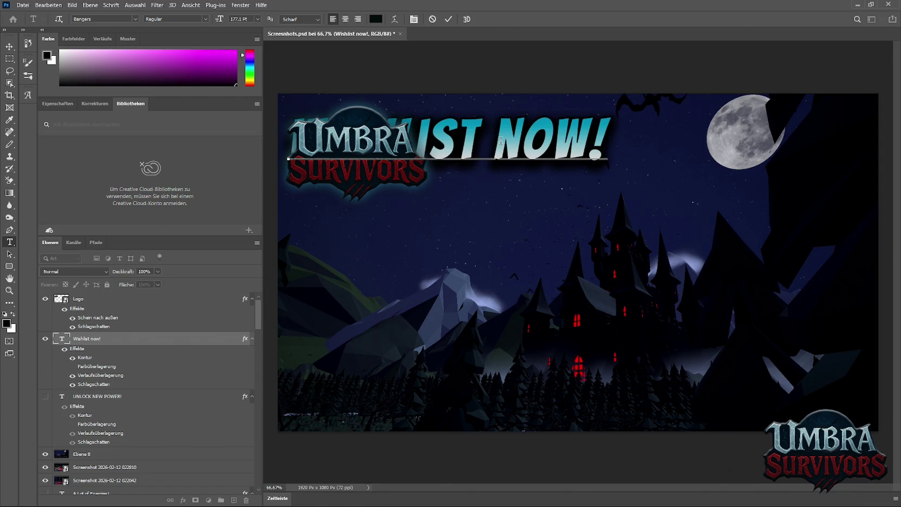
{"action": "key", "text": "Return"}
{"action": "key", "text": "ctrl+Return"}
{"action": "key", "text": "v"}
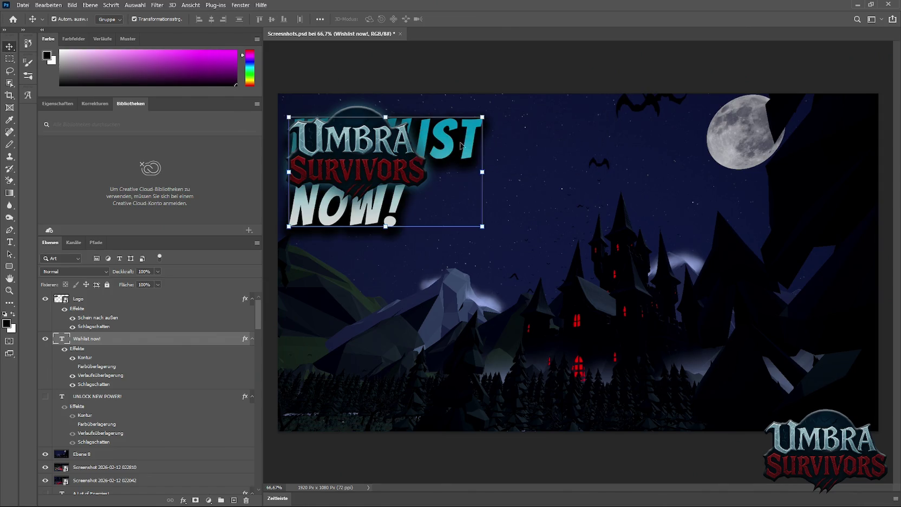
Shift the WISHLIST NOW! caption up-left and move the logo below it, enlarging it to about 73%.
{"action": "left_click_drag", "start_coordinate": [439, 142], "coordinate": [468, 139]}
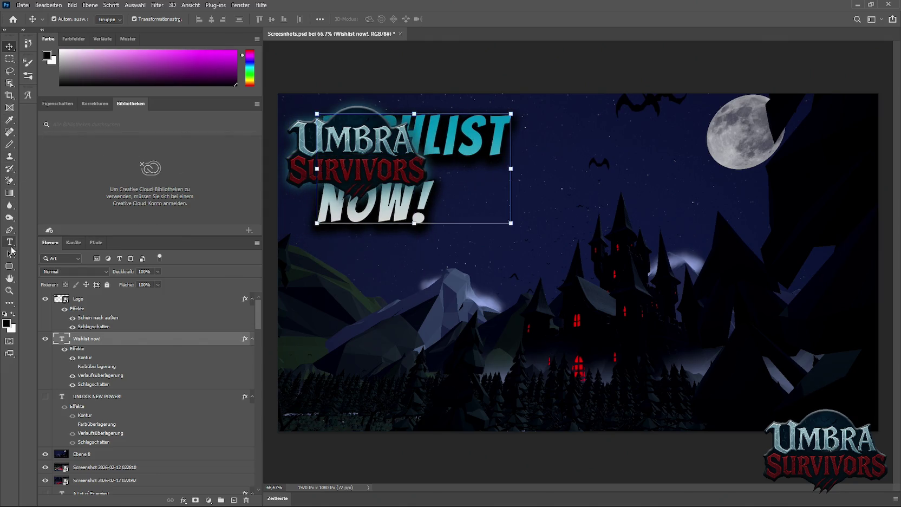
{"action": "left_click_drag", "start_coordinate": [455, 135], "coordinate": [429, 127]}
{"action": "mouse_move", "coordinate": [363, 169]}
{"action": "left_mouse_down"}
{"action": "mouse_move", "coordinate": [348, 280]}
{"action": "mouse_move", "coordinate": [375, 376]}
{"action": "left_mouse_up"}
{"action": "mouse_move", "coordinate": [440, 370]}
{"action": "left_mouse_down"}
{"action": "mouse_move", "coordinate": [482, 365]}
{"action": "mouse_move", "coordinate": [422, 348]}
{"action": "left_mouse_up"}
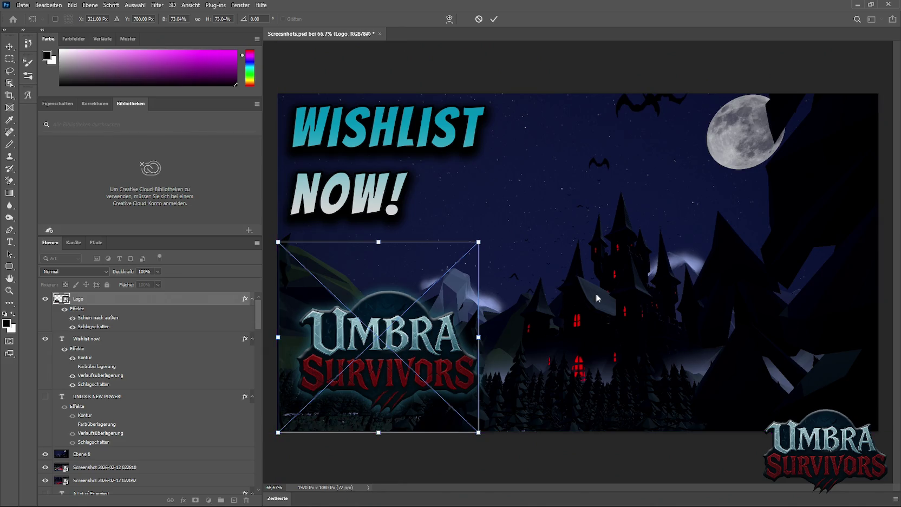
Shrink the logo and move it up-left, hide the Logo layer, then place the skull villain artwork at 70.31%.
{"action": "key", "text": "Return"}
{"action": "left_click", "coordinate": [611, 299]}
{"action": "left_click", "coordinate": [409, 467]}
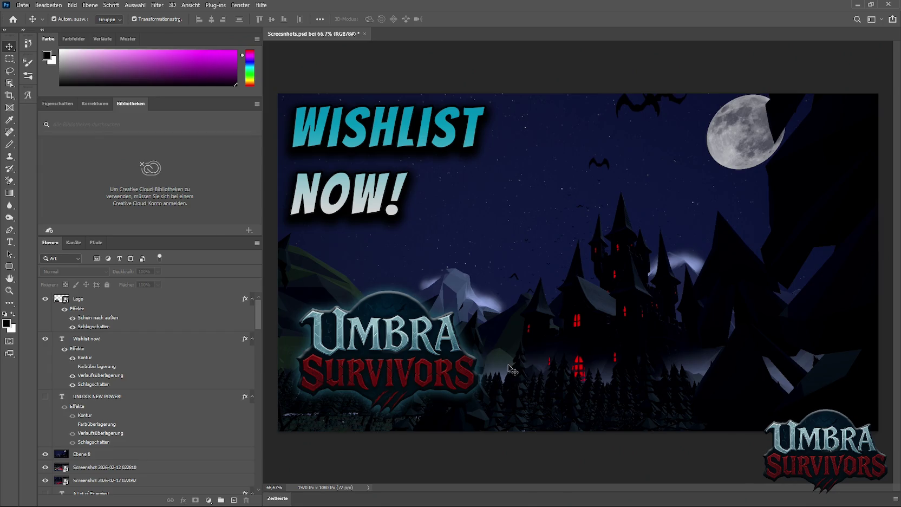
{"action": "left_click_drag", "start_coordinate": [398, 360], "coordinate": [401, 357]}
{"action": "mouse_move", "coordinate": [398, 289]}
{"action": "left_mouse_down"}
{"action": "mouse_move", "coordinate": [382, 251]}
{"action": "mouse_move", "coordinate": [386, 342]}
{"action": "left_mouse_up"}
{"action": "mouse_move", "coordinate": [403, 427]}
{"action": "left_mouse_down"}
{"action": "mouse_move", "coordinate": [386, 381]}
{"action": "mouse_move", "coordinate": [365, 388]}
{"action": "left_mouse_up"}
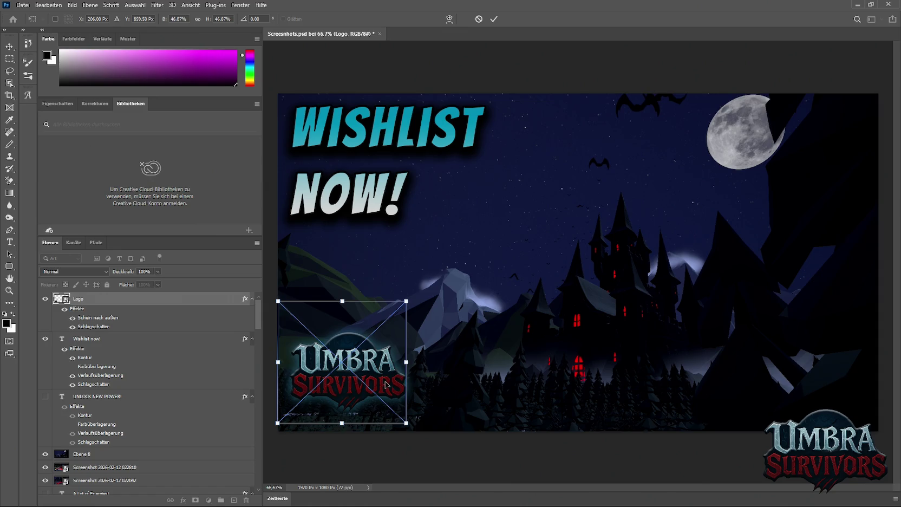
{"action": "left_click", "coordinate": [46, 298]}
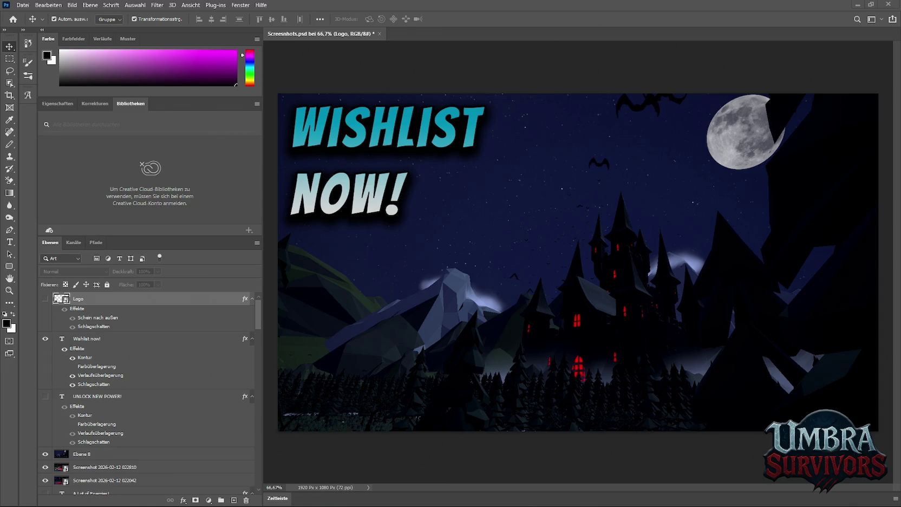
{"action": "left_click_drag", "start_coordinate": [471, 393], "coordinate": [471, 394]}
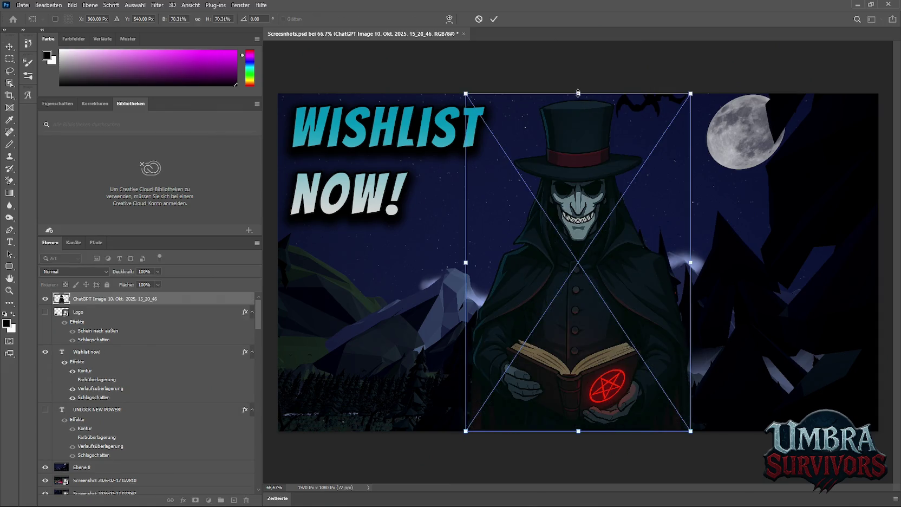
{"action": "left_click_drag", "start_coordinate": [577, 92], "coordinate": [578, 264]}
{"action": "left_click_drag", "start_coordinate": [586, 367], "coordinate": [346, 368]}
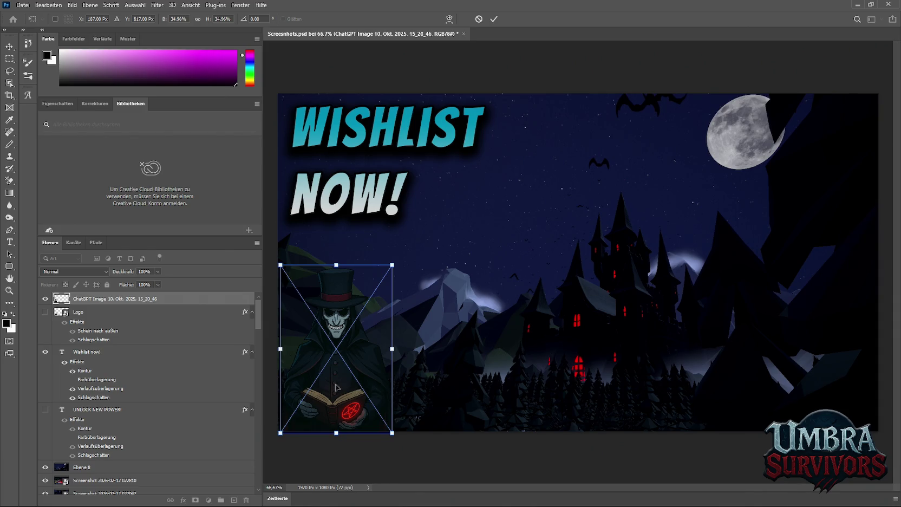
{"action": "key", "text": "Escape"}
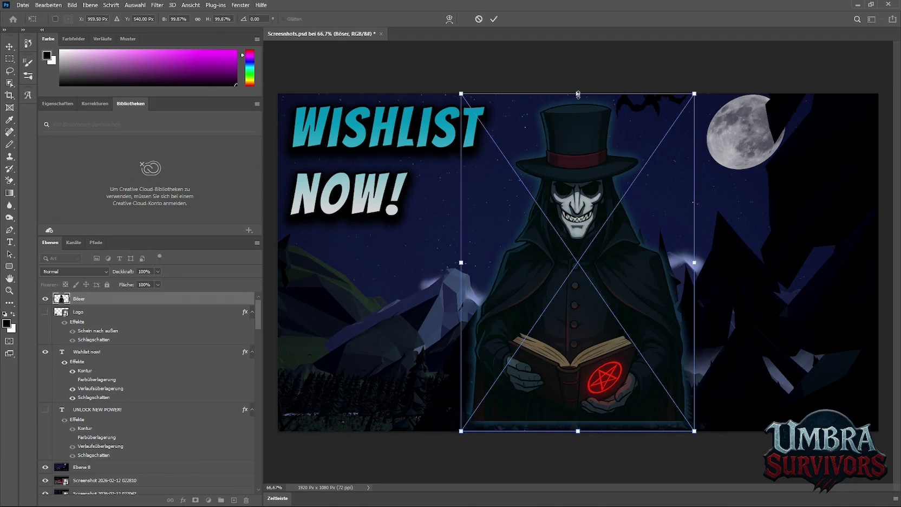
{"action": "left_click_drag", "start_coordinate": [578, 95], "coordinate": [578, 243]}
{"action": "mouse_move", "coordinate": [569, 339]}
{"action": "left_mouse_down"}
{"action": "mouse_move", "coordinate": [397, 360]}
{"action": "mouse_move", "coordinate": [332, 341]}
{"action": "mouse_move", "coordinate": [523, 344]}
{"action": "mouse_move", "coordinate": [398, 338]}
{"action": "mouse_move", "coordinate": [428, 347]}
{"action": "left_mouse_up"}
{"action": "key", "text": "Escape"}
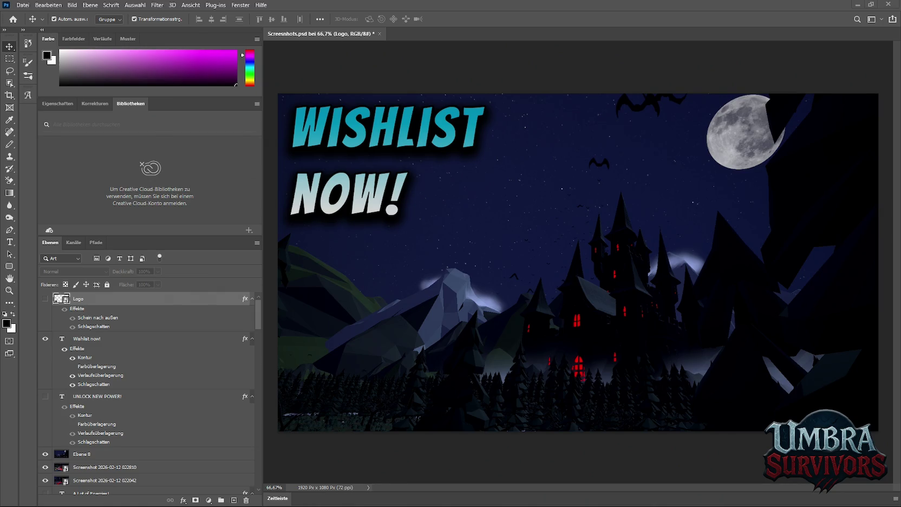
{"action": "left_click_drag", "start_coordinate": [535, 376], "coordinate": [511, 278]}
Scale the placed Logo twitter image to 56% and move it to the lower left.
{"action": "left_click_drag", "start_coordinate": [577, 132], "coordinate": [578, 245]}
{"action": "left_click_drag", "start_coordinate": [628, 299], "coordinate": [369, 346]}
{"action": "key", "text": "Escape"}
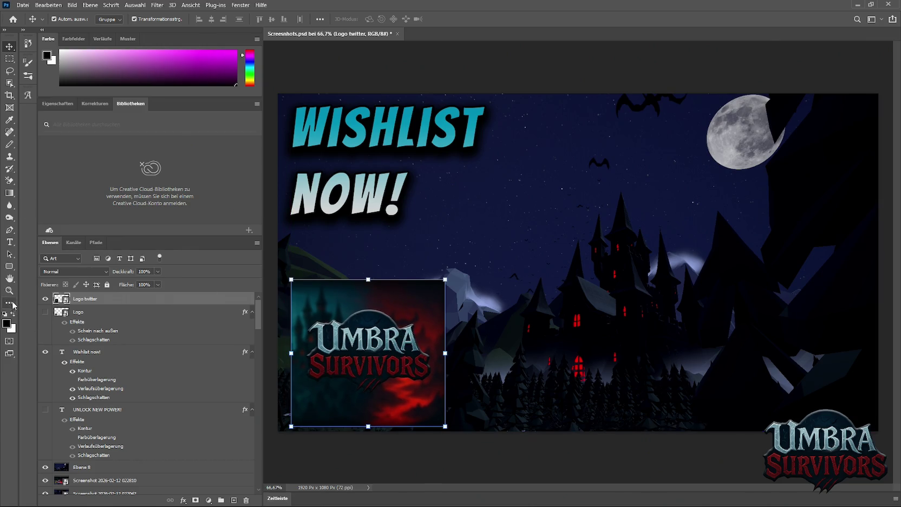
Draw a rectangle over the logo, clip the image into it, and round its corners to 104 px.
{"action": "left_click", "coordinate": [10, 266]}
{"action": "mouse_move", "coordinate": [292, 280]}
{"action": "left_mouse_down"}
{"action": "mouse_move", "coordinate": [436, 374]}
{"action": "mouse_move", "coordinate": [446, 426]}
{"action": "left_mouse_up"}
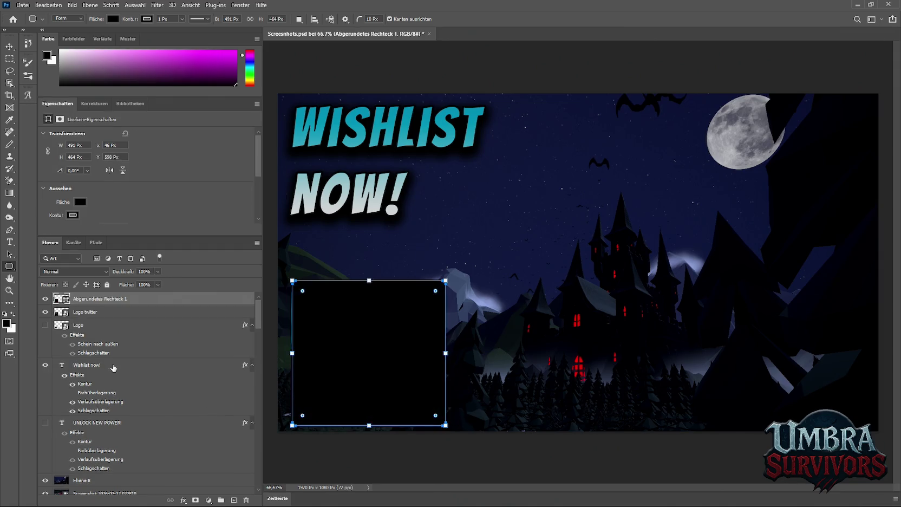
{"action": "left_click_drag", "start_coordinate": [78, 312], "coordinate": [81, 296]}
{"action": "key", "text": "ctrl+alt+g"}
{"action": "left_click", "coordinate": [93, 313]}
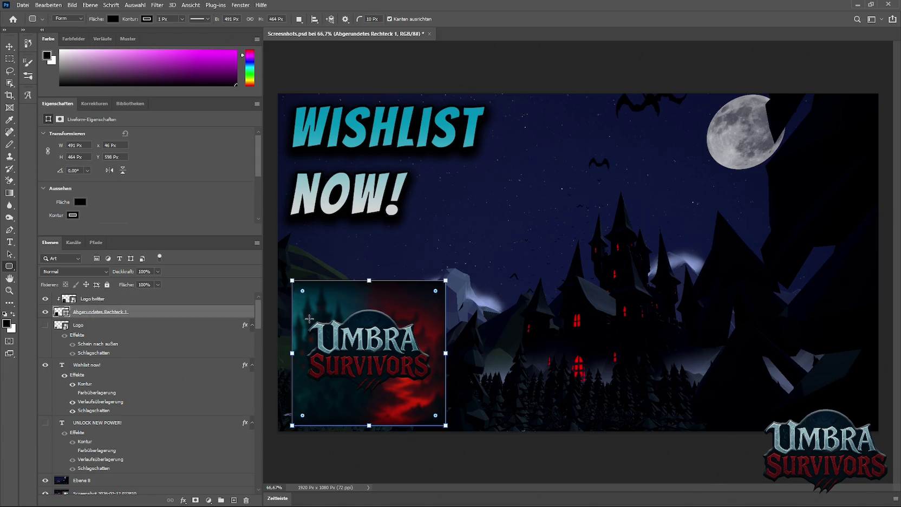
{"action": "left_click_drag", "start_coordinate": [304, 297], "coordinate": [326, 311]}
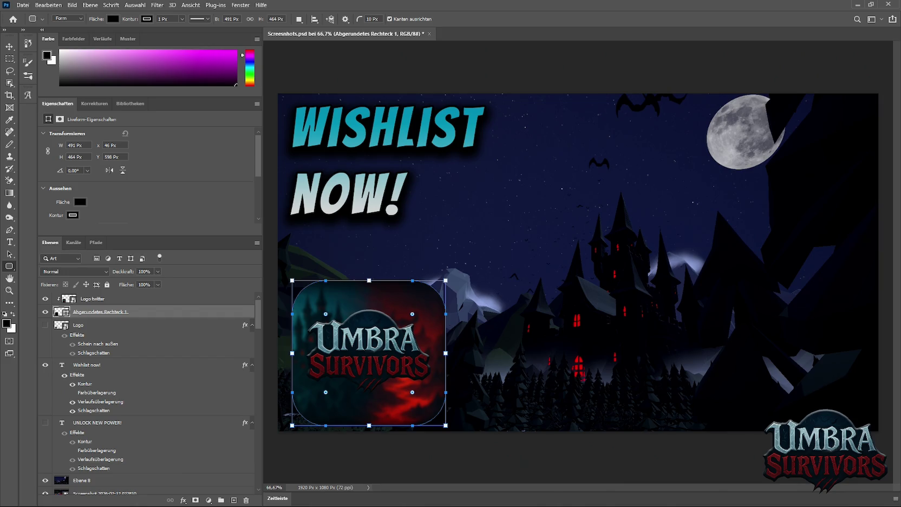
{"action": "mouse_move", "coordinate": [483, 495]}
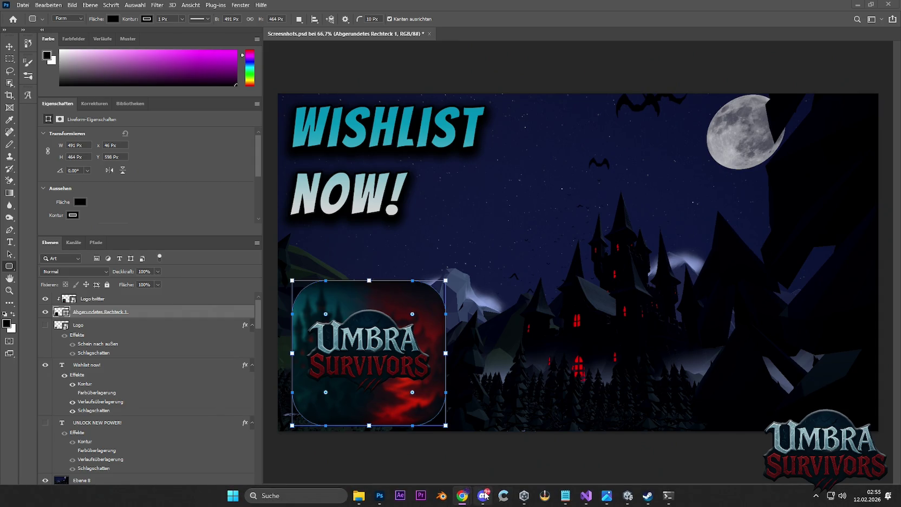
{"action": "left_click", "coordinate": [483, 495]}
{"action": "left_click", "coordinate": [17, 46]}
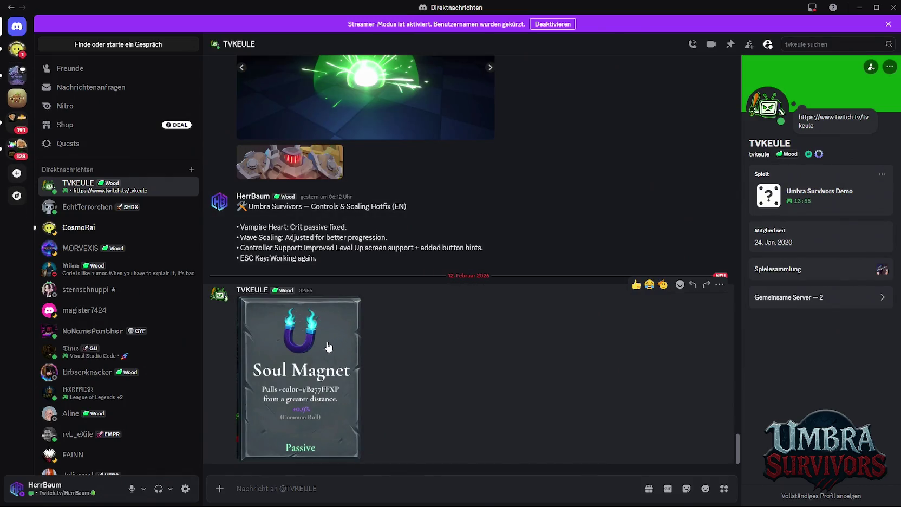
{"action": "left_click", "coordinate": [328, 347]}
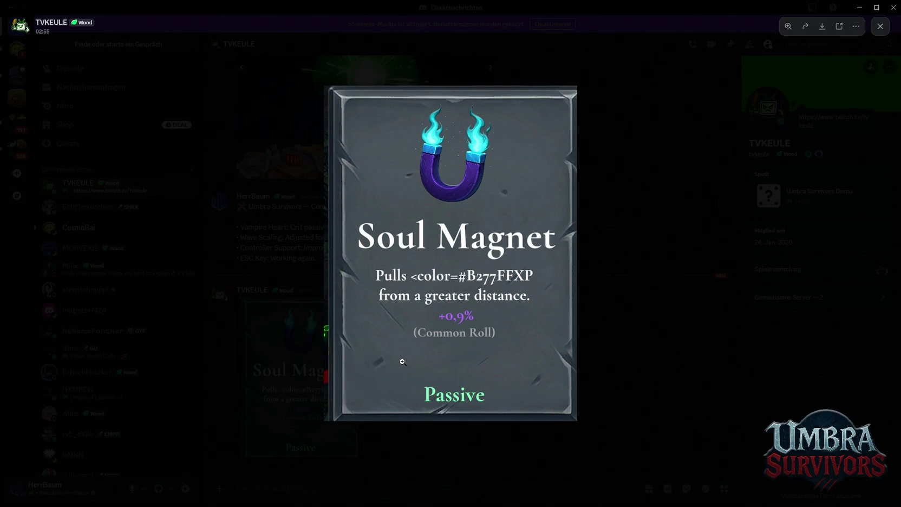
{"action": "left_click", "coordinate": [665, 346]}
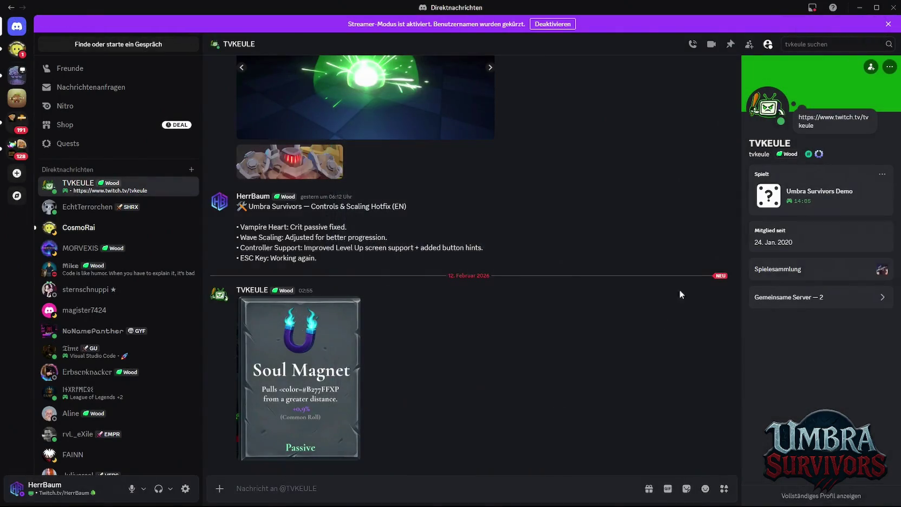
{"action": "left_click", "coordinate": [860, 7]}
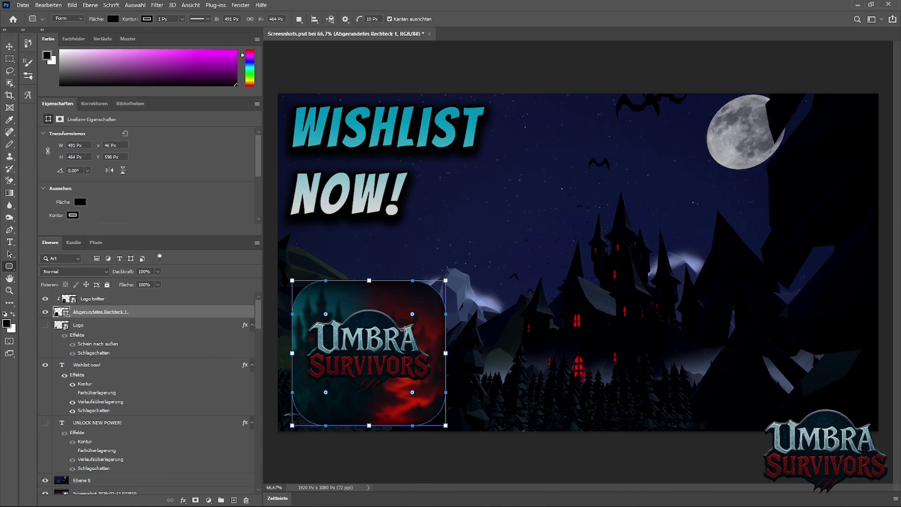
Hide the Logo twitter and Abgerundetes Rechteck 1 layers and show the original Logo layer.
{"action": "left_click", "coordinate": [9, 46]}
{"action": "left_click", "coordinate": [45, 312]}
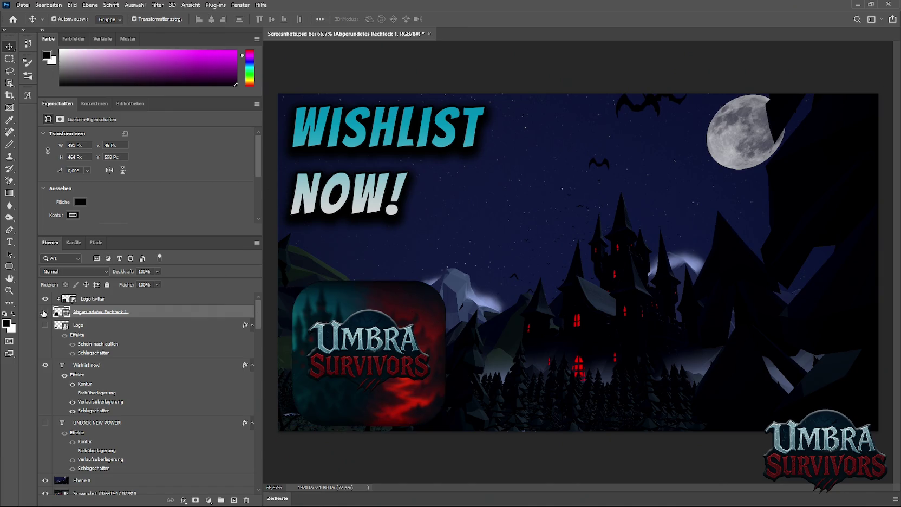
{"action": "left_click", "coordinate": [45, 311]}
{"action": "left_click", "coordinate": [45, 298]}
{"action": "left_click", "coordinate": [46, 312]}
{"action": "left_click", "coordinate": [47, 311]}
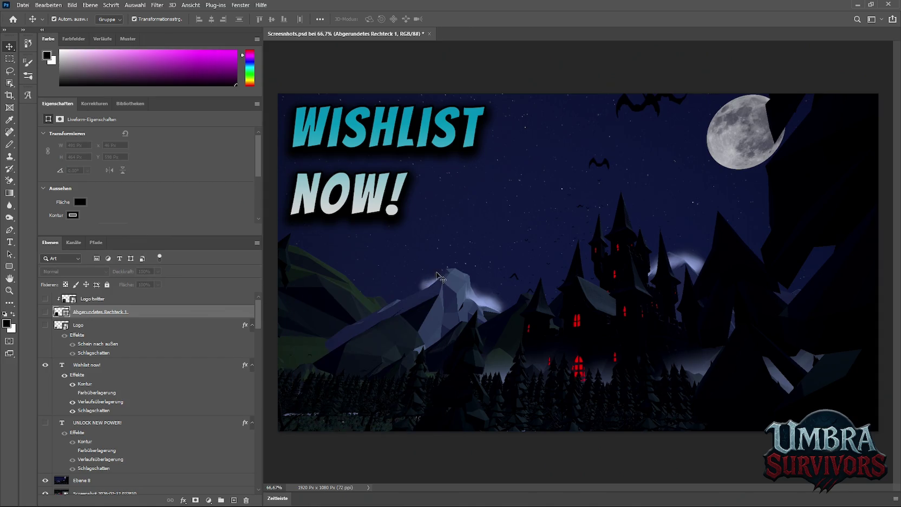
{"action": "left_click", "coordinate": [45, 325]}
Move the logo up about 52 px and enlarge it to about 65% with Free Transform.
{"action": "left_click", "coordinate": [366, 373]}
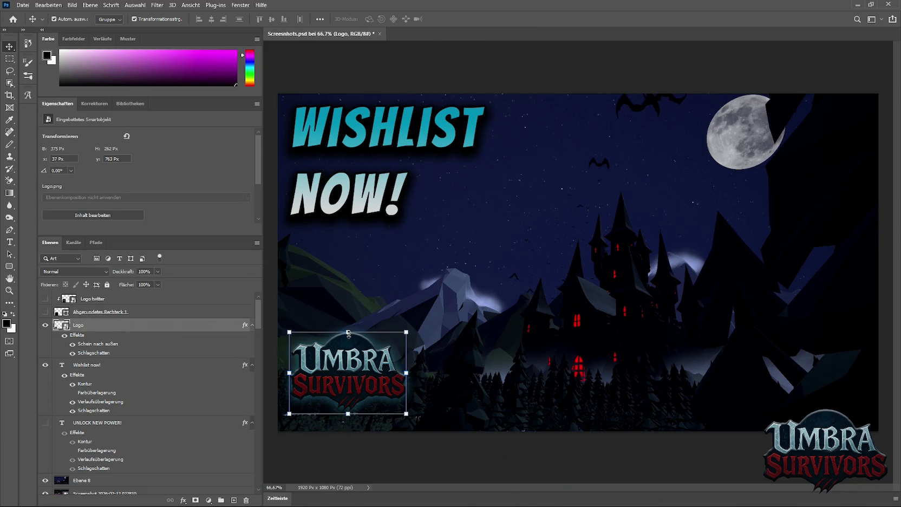
{"action": "key", "text": "ctrl+t"}
{"action": "left_click_drag", "start_coordinate": [350, 334], "coordinate": [350, 307]}
{"action": "mouse_move", "coordinate": [420, 349]}
{"action": "left_mouse_down"}
{"action": "mouse_move", "coordinate": [468, 321]}
{"action": "mouse_move", "coordinate": [454, 344]}
{"action": "left_mouse_up"}
{"action": "key", "text": "Return"}
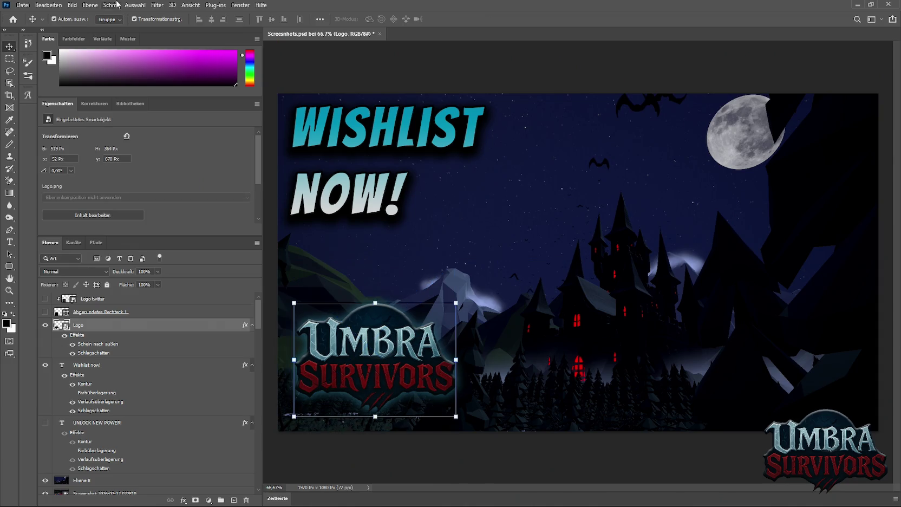
{"action": "left_click", "coordinate": [20, 6]}
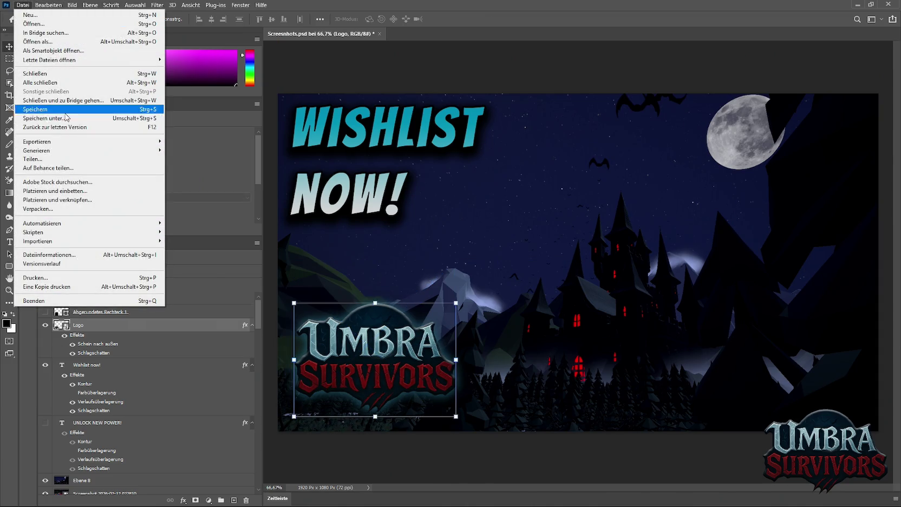
Quick-export the banner as PNG over wishlsit.png, then minimise Photoshop and switch to Unity Hub.
{"action": "mouse_move", "coordinate": [109, 142]}
{"action": "left_click", "coordinate": [171, 142]}
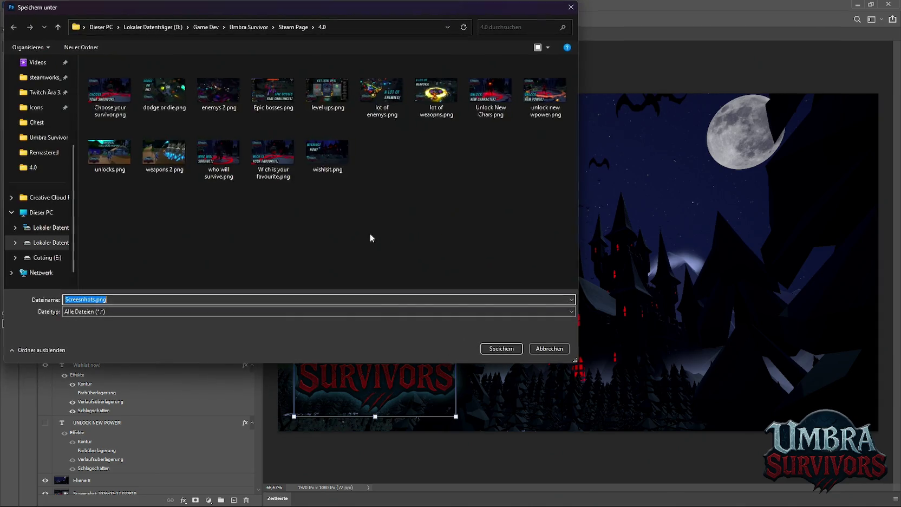
{"action": "left_click", "coordinate": [327, 154]}
{"action": "left_click", "coordinate": [501, 348]}
{"action": "left_click", "coordinate": [482, 257]}
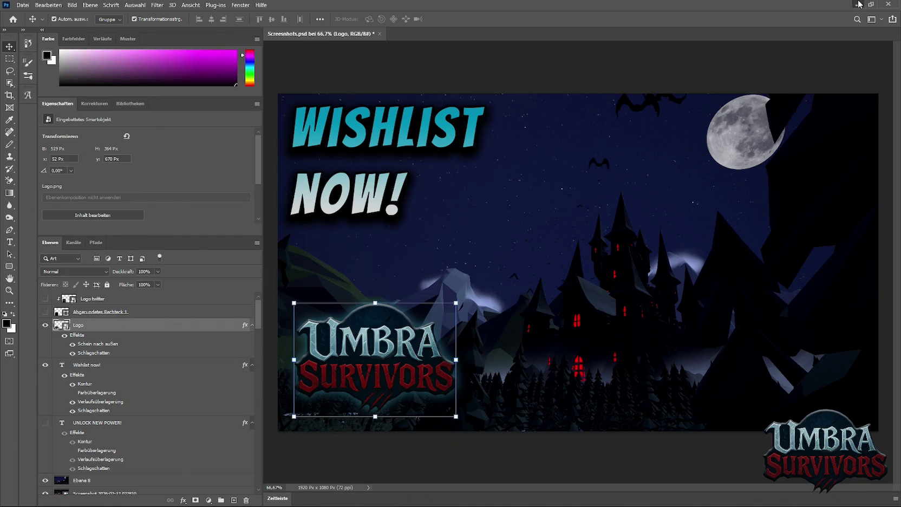
{"action": "left_click", "coordinate": [858, 5]}
{"action": "left_click", "coordinate": [524, 495]}
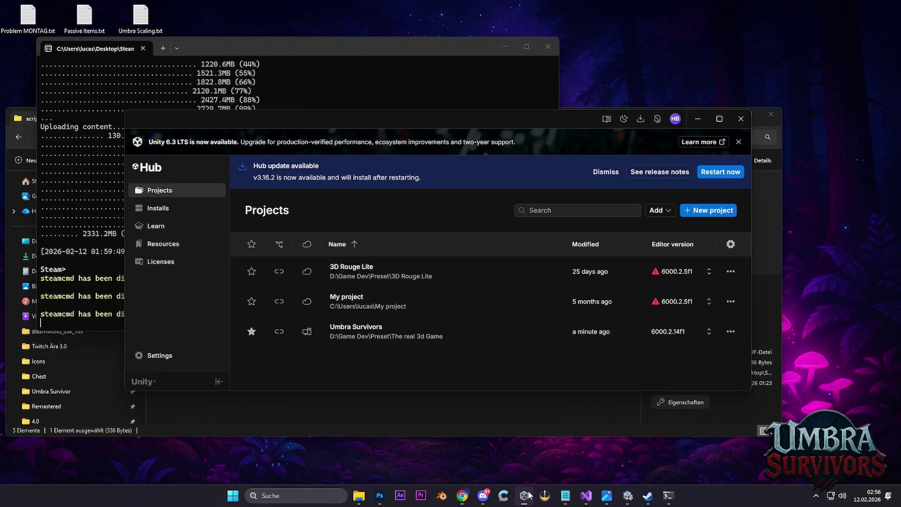
Open the Umbra Survivors project, search its assets for 'magn', then clear the search.
{"action": "left_click", "coordinate": [377, 337]}
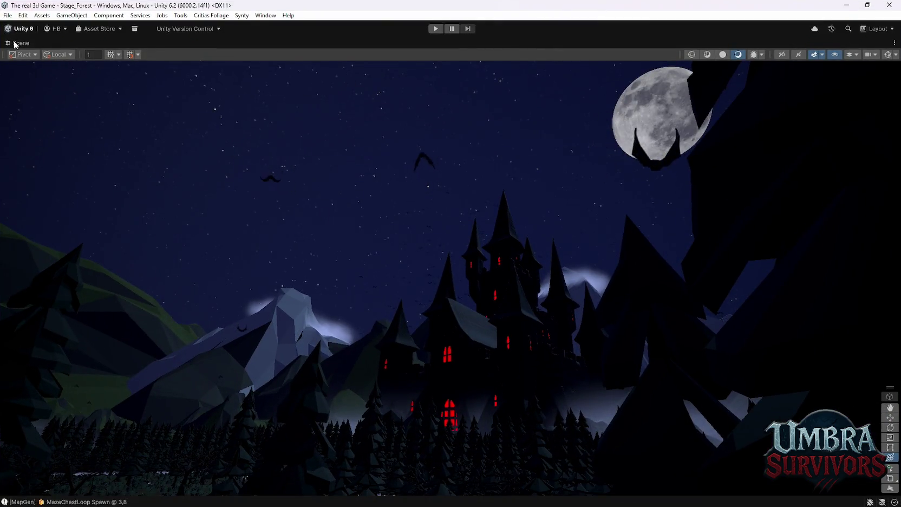
{"action": "double_click", "coordinate": [21, 43]}
{"action": "scroll", "coordinate": [343, 412], "scroll_direction": "up", "scroll_amount": 5}
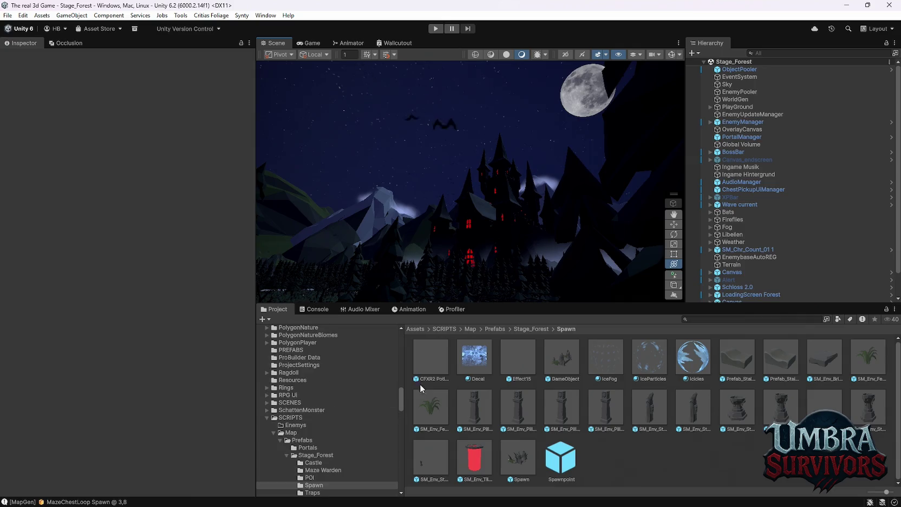
{"action": "left_click", "coordinate": [711, 319]}
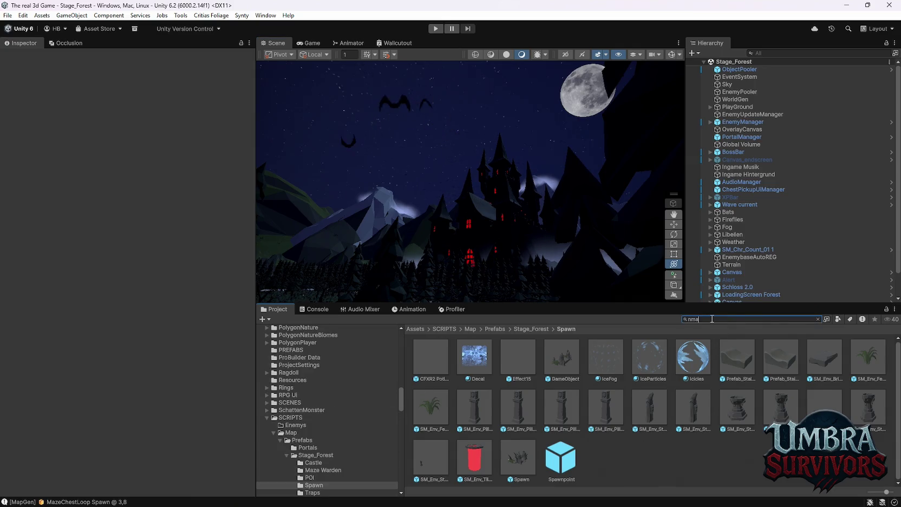
{"action": "type", "text": "magn"}
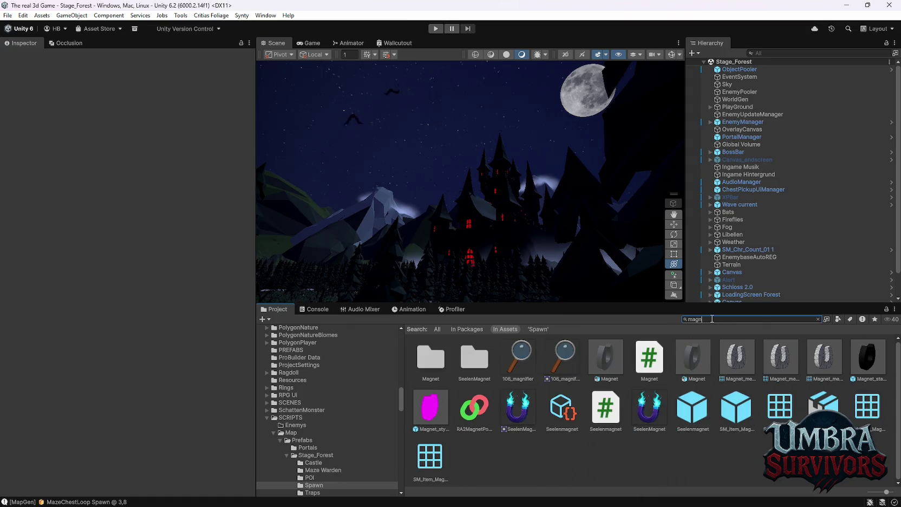
{"action": "key", "text": "BackSpace"}
{"action": "key", "text": "BackSpace"}
{"action": "key", "text": "BackSpace"}
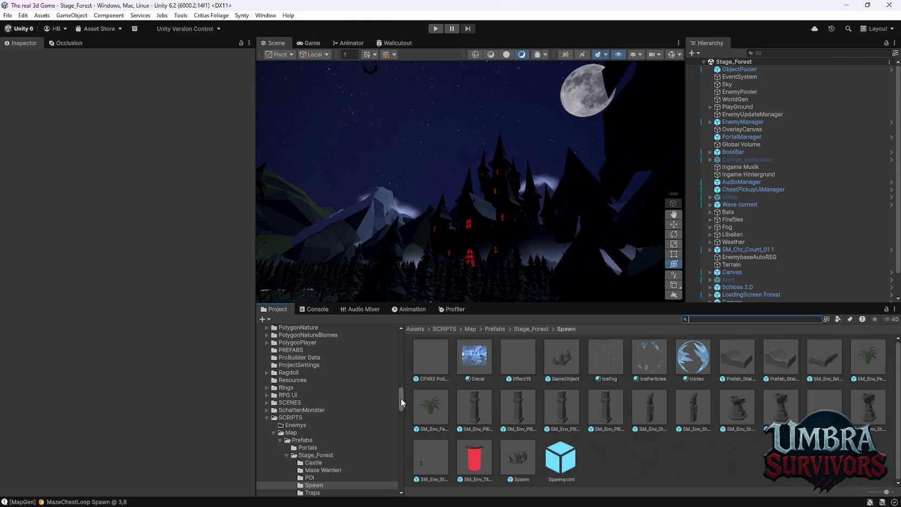
Browse the Project folder tree to UPGRADES/ItemPool/Passive/SeelenMagnet.
{"action": "left_click_drag", "start_coordinate": [400, 398], "coordinate": [396, 478]}
{"action": "scroll", "coordinate": [319, 452], "scroll_direction": "up", "scroll_amount": 10}
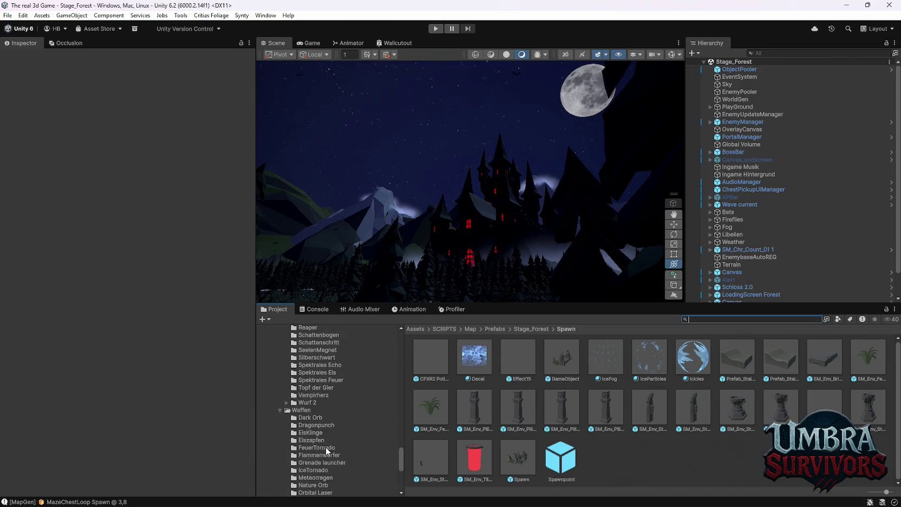
{"action": "scroll", "coordinate": [329, 412], "scroll_direction": "down", "scroll_amount": 3}
{"action": "scroll", "coordinate": [326, 404], "scroll_direction": "down", "scroll_amount": 3}
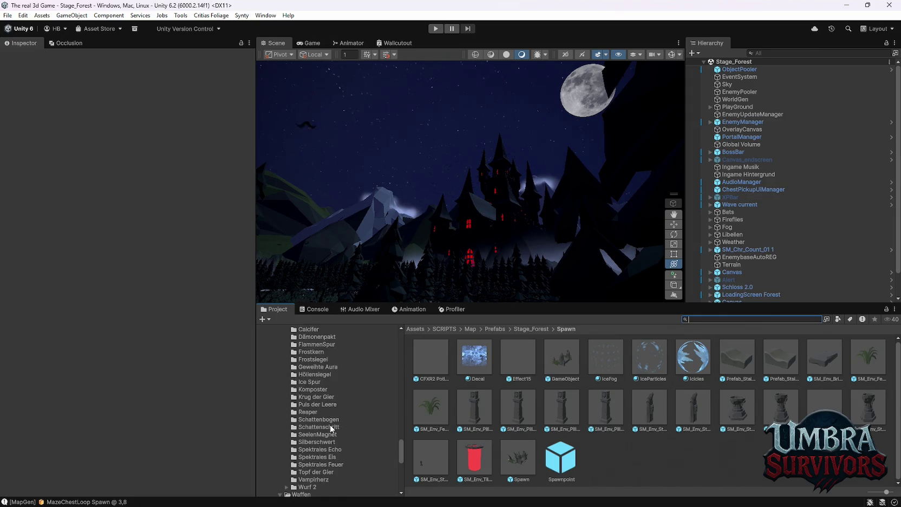
{"action": "scroll", "coordinate": [323, 408], "scroll_direction": "up", "scroll_amount": 2}
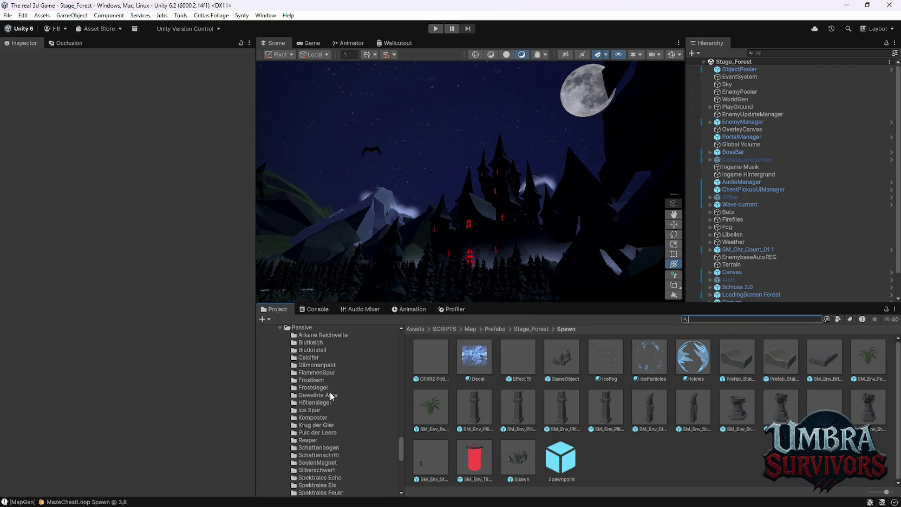
{"action": "scroll", "coordinate": [334, 404], "scroll_direction": "down", "scroll_amount": 2}
{"action": "left_click", "coordinate": [324, 434]}
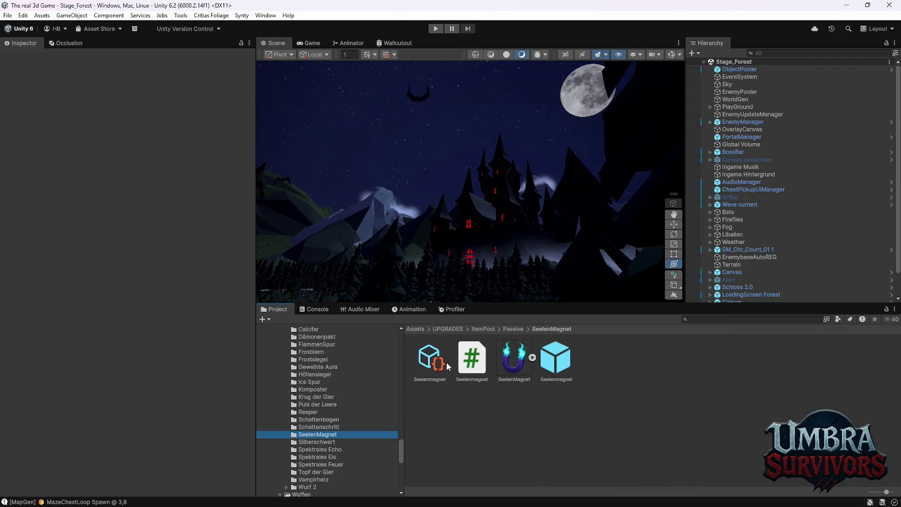
Inspect the Seelenmagnet asset's Description Key where the colour tag breaks.
{"action": "left_click", "coordinate": [430, 357]}
{"action": "left_click", "coordinate": [79, 145]}
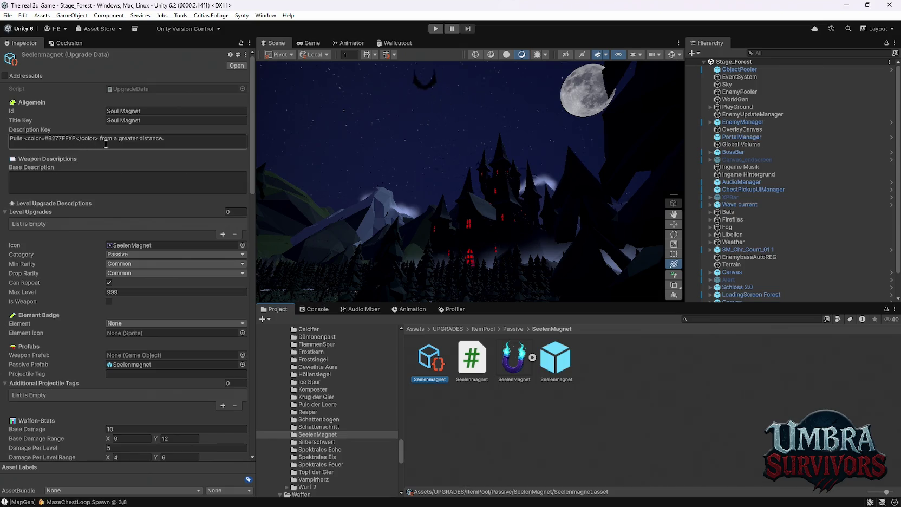
{"action": "left_click", "coordinate": [90, 154]}
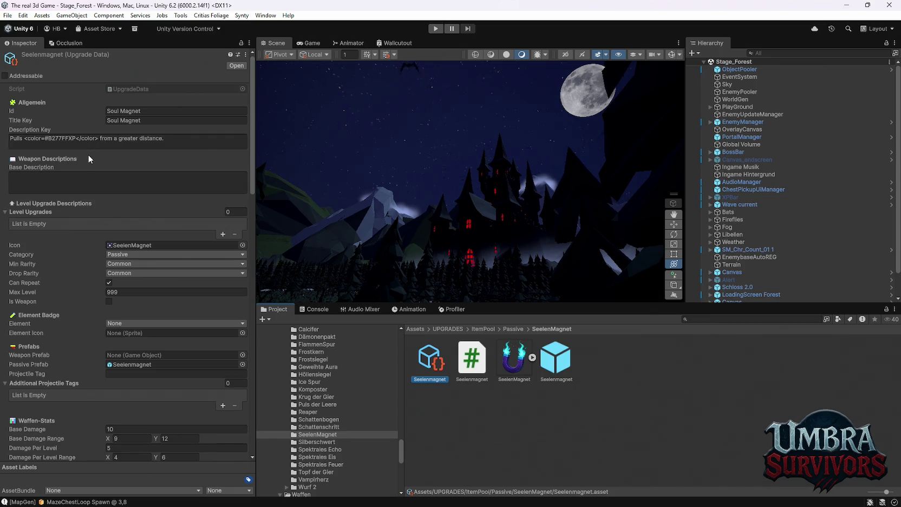
{"action": "left_click", "coordinate": [71, 139]}
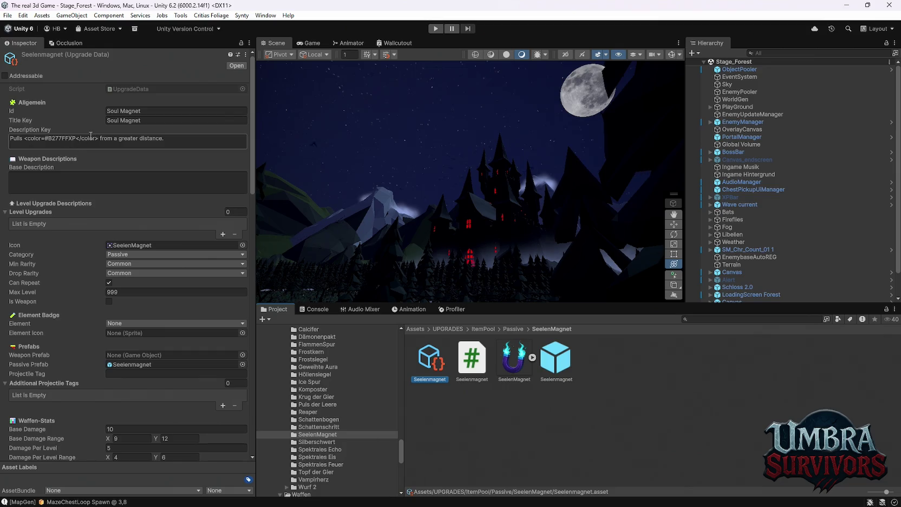
{"action": "left_click", "coordinate": [98, 139]}
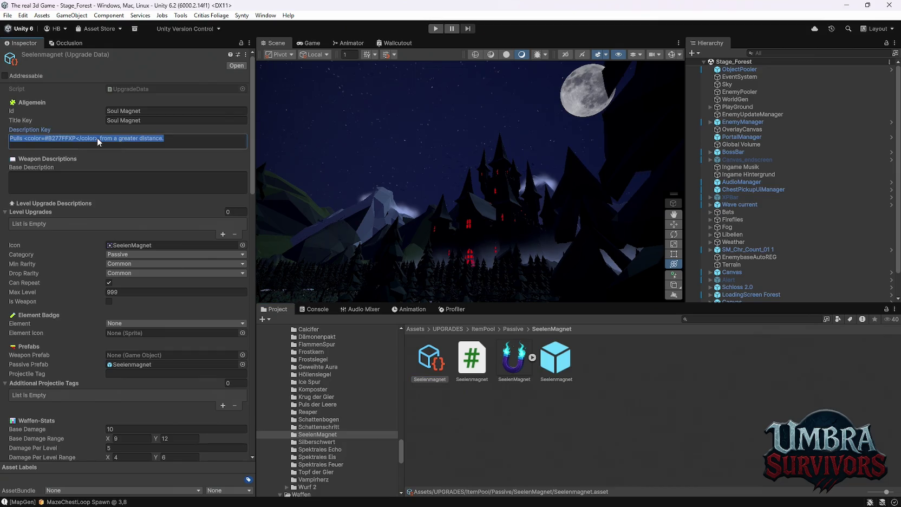
Compare with the Silberschwert description's properly closed #FF0000 colour tag.
{"action": "left_click", "coordinate": [322, 442]}
{"action": "left_click", "coordinate": [466, 367]}
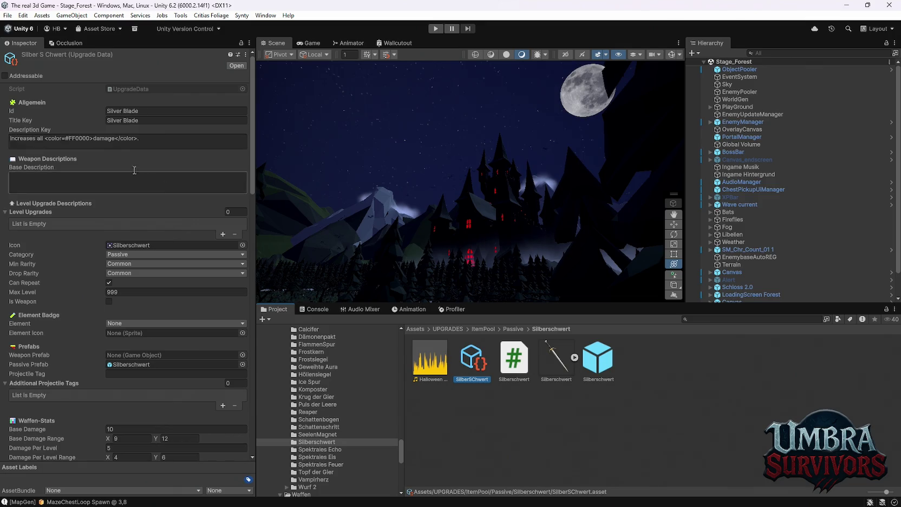
{"action": "left_click", "coordinate": [95, 138]}
{"action": "double_click", "coordinate": [91, 139]}
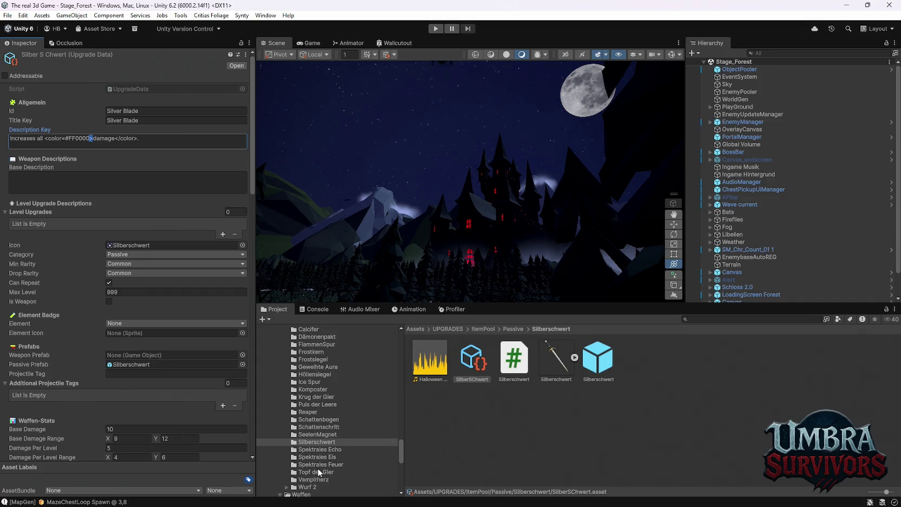
Insert '>' after #B277FF in the Seelenmagnet Description Key.
{"action": "left_click", "coordinate": [321, 435]}
{"action": "left_click", "coordinate": [429, 358]}
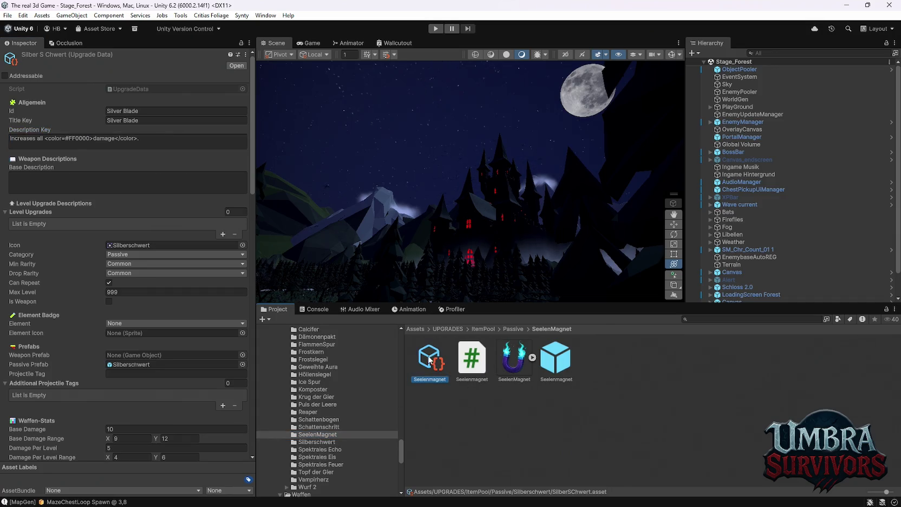
{"action": "left_click", "coordinate": [75, 140]}
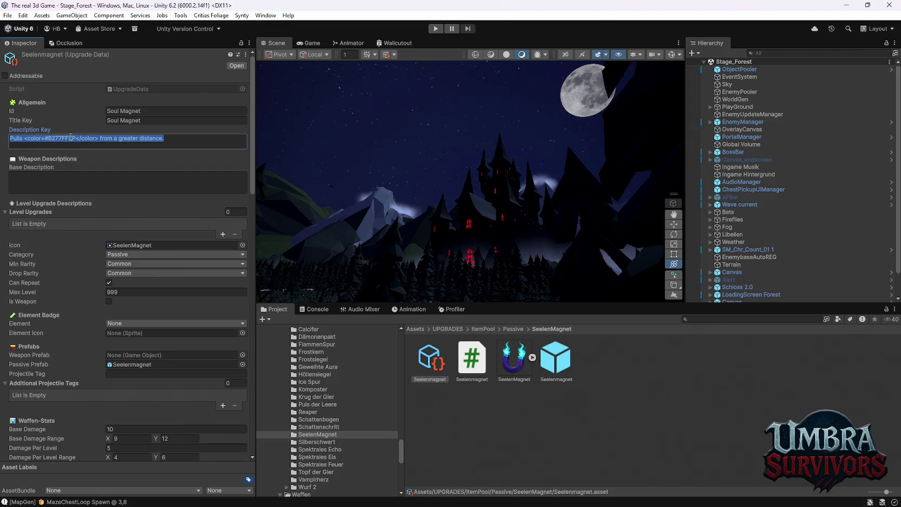
{"action": "left_click", "coordinate": [72, 138]}
{"action": "type", "text": ">"}
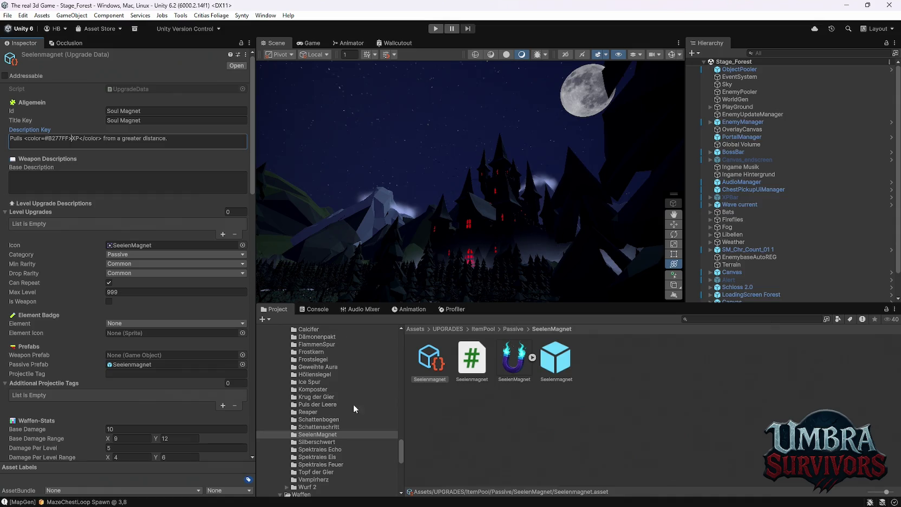
Inspect the Schattenschritt and Schattenbogen upgrade data assets.
{"action": "left_click", "coordinate": [319, 426]}
{"action": "left_click", "coordinate": [436, 361]}
{"action": "left_click", "coordinate": [320, 420]}
{"action": "left_click", "coordinate": [432, 364]}
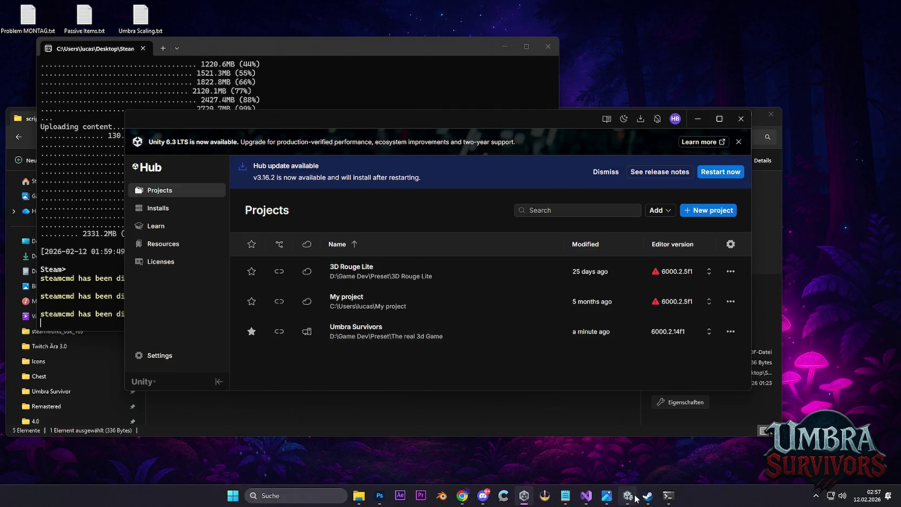
Bring up Unity Hub's Projects list showing Umbra Survivors on editor 6000.2.14f1.
{"action": "mouse_move", "coordinate": [648, 498]}
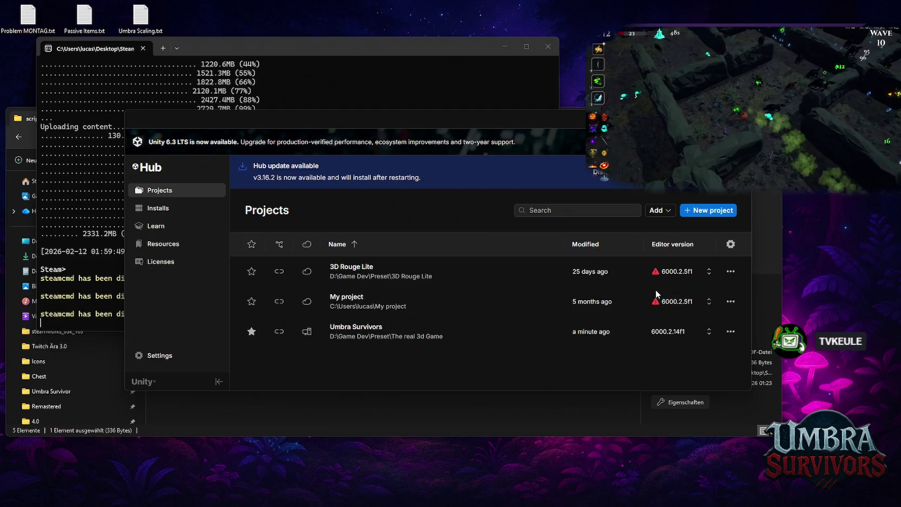
{"action": "mouse_move", "coordinate": [655, 503]}
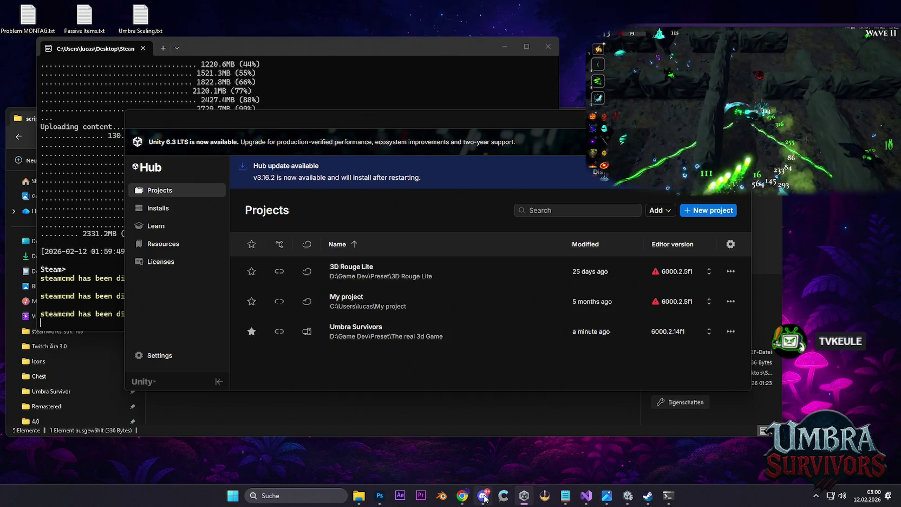
{"action": "mouse_move", "coordinate": [485, 498]}
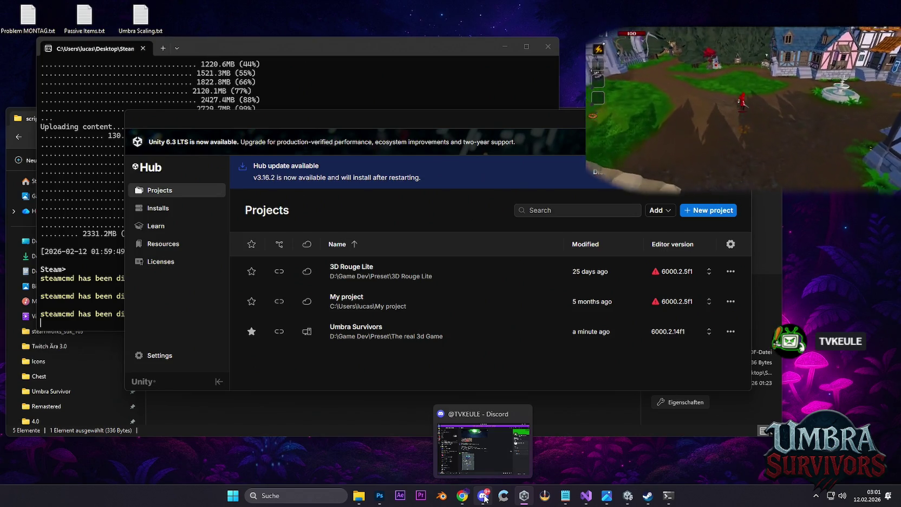
{"action": "mouse_move", "coordinate": [546, 498]}
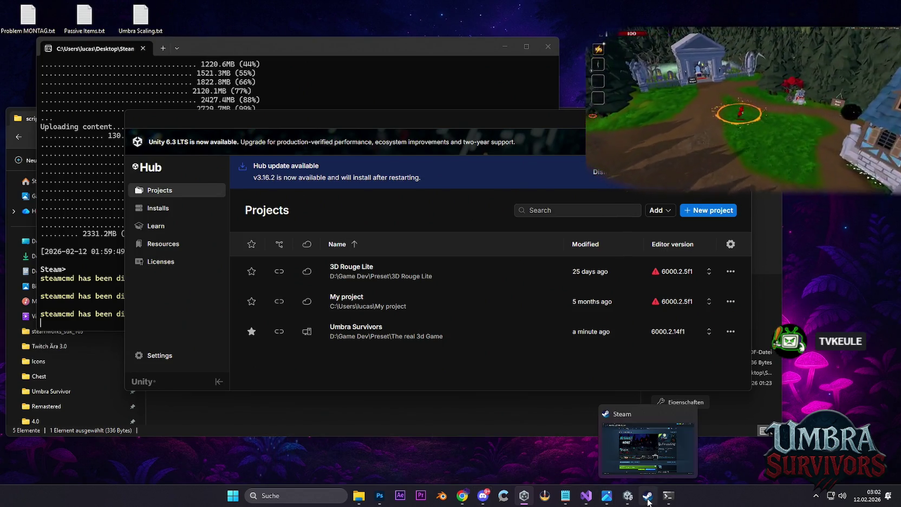
{"action": "mouse_move", "coordinate": [475, 495]}
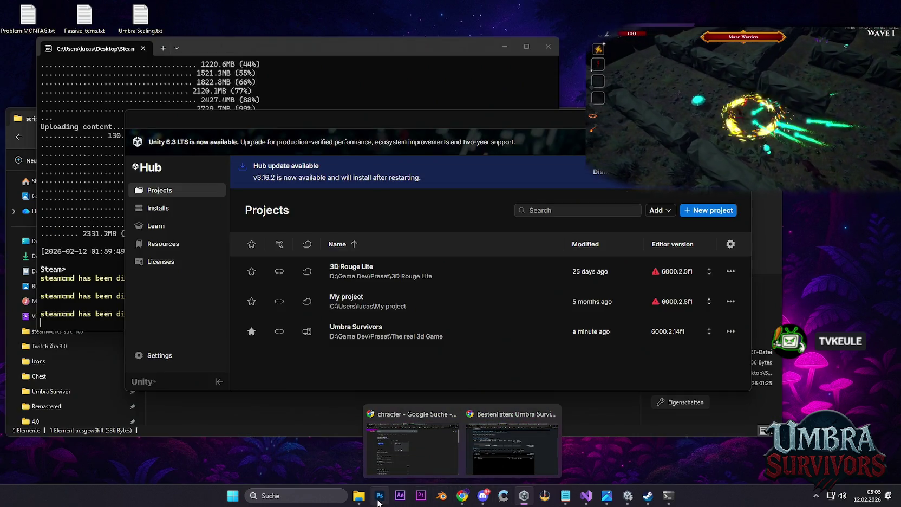
Set Photoshop aside and bring the browser's Steamworks Trailer tab for Umbra Survivors Demo forward.
{"action": "left_click", "coordinate": [378, 498]}
{"action": "left_click", "coordinate": [379, 496]}
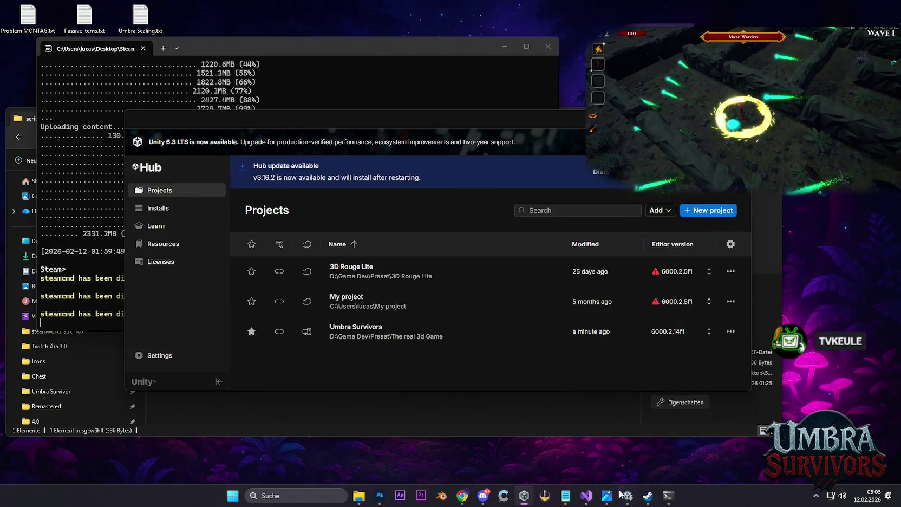
{"action": "mouse_move", "coordinate": [462, 496]}
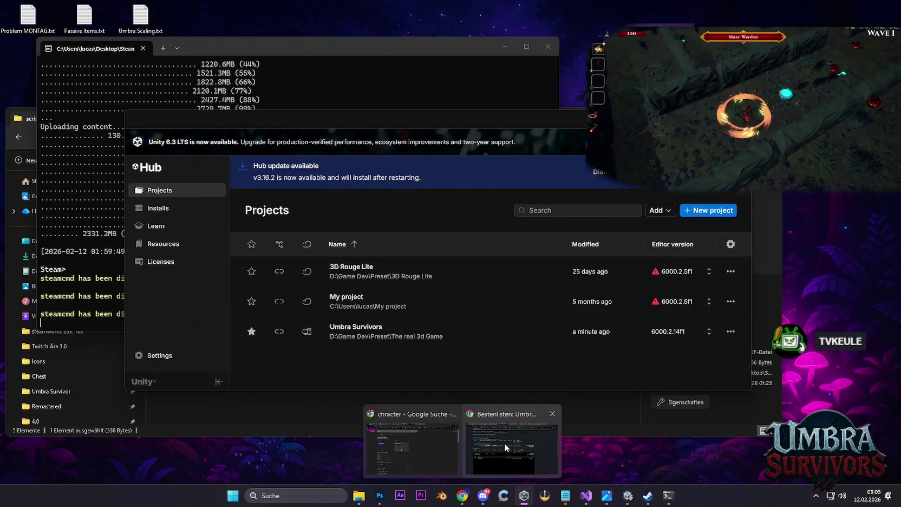
{"action": "left_click", "coordinate": [504, 443]}
{"action": "key", "text": "super+d"}
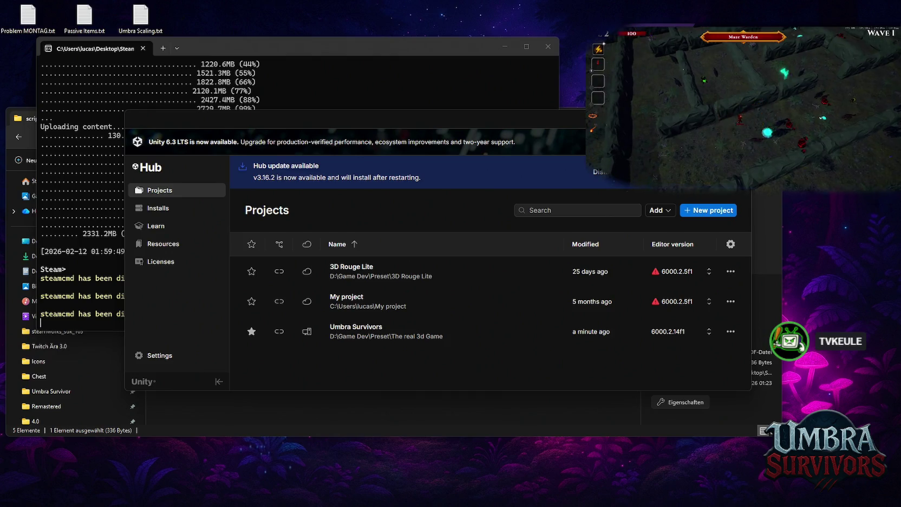
{"action": "key", "text": "alt+Tab"}
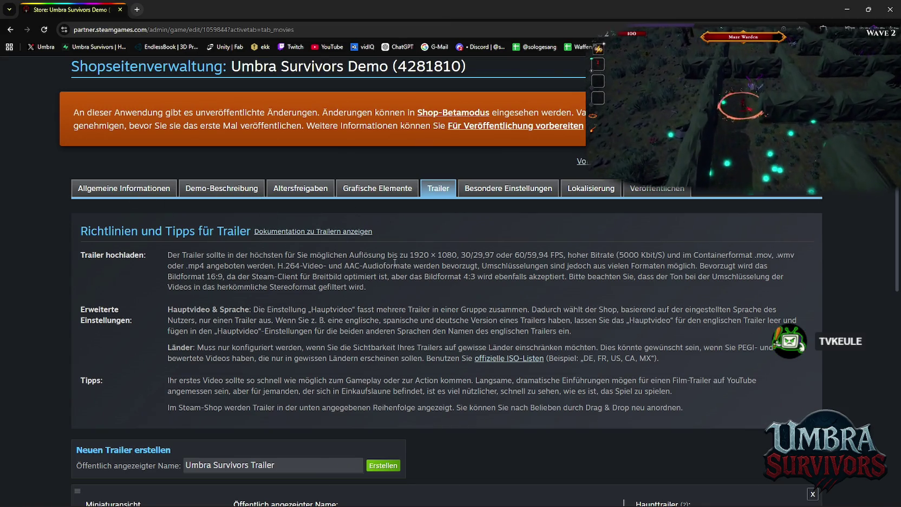
Go to the Steamworks Dashboard listing the Umbra Survivors Demo, main game and Playtest apps.
{"action": "scroll", "coordinate": [282, 308], "scroll_direction": "up", "scroll_amount": 2}
{"action": "scroll", "coordinate": [297, 297], "scroll_direction": "down", "scroll_amount": 7}
{"action": "scroll", "coordinate": [336, 299], "scroll_direction": "up", "scroll_amount": 7}
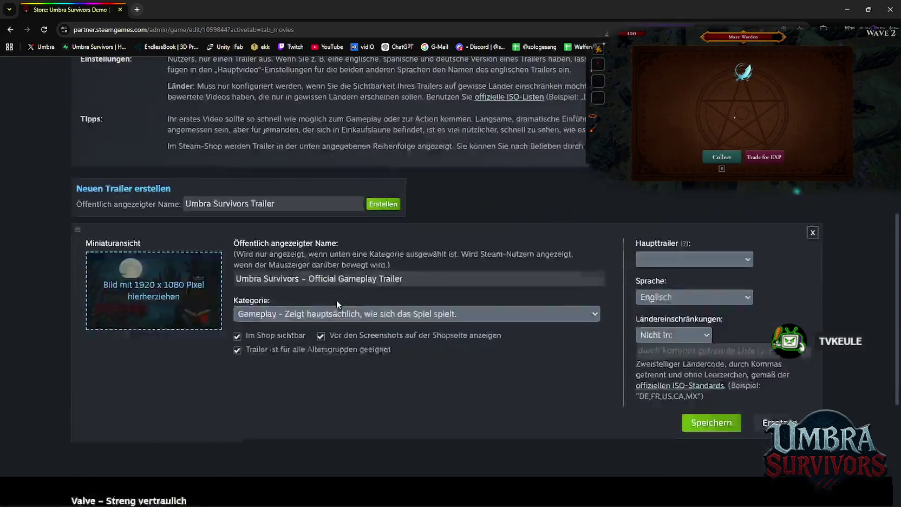
{"action": "left_click", "coordinate": [94, 103]}
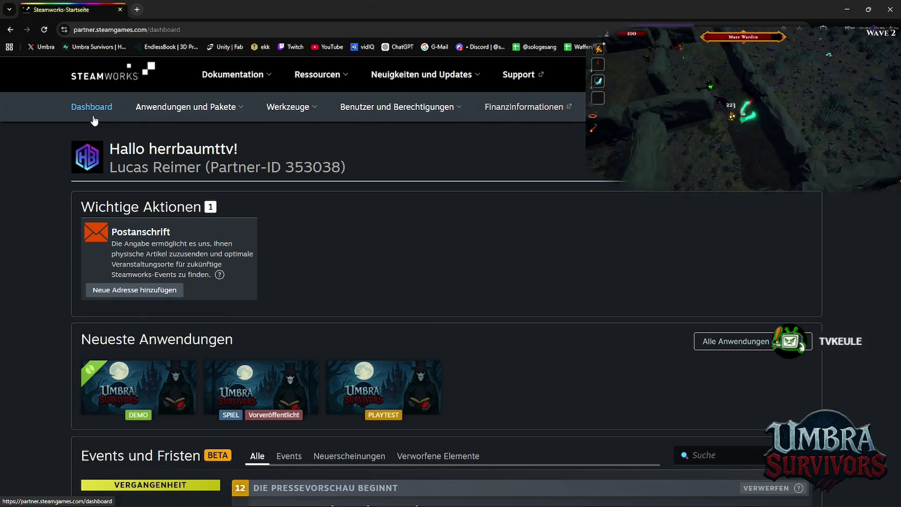
Reload the Steamworks dashboard and open the Umbra Survivors Playtest (4191600) app page.
{"action": "left_click", "coordinate": [90, 121]}
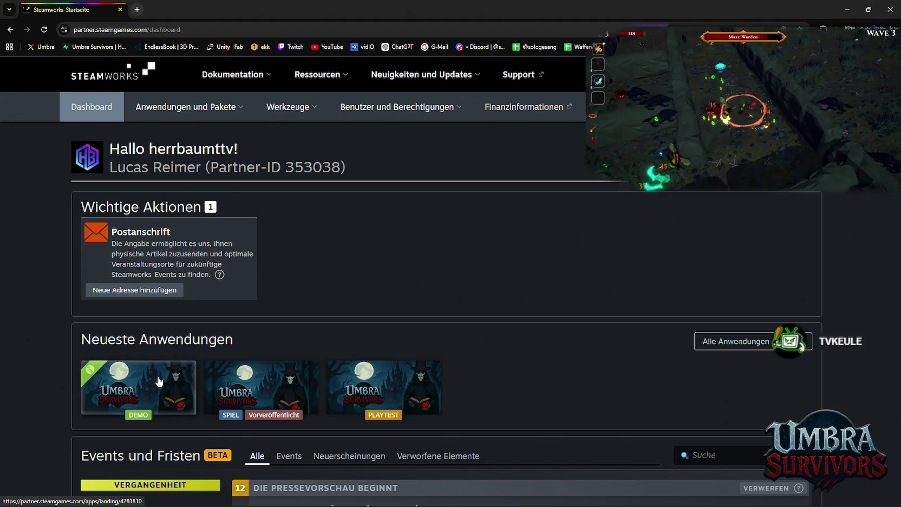
{"action": "left_click", "coordinate": [391, 392]}
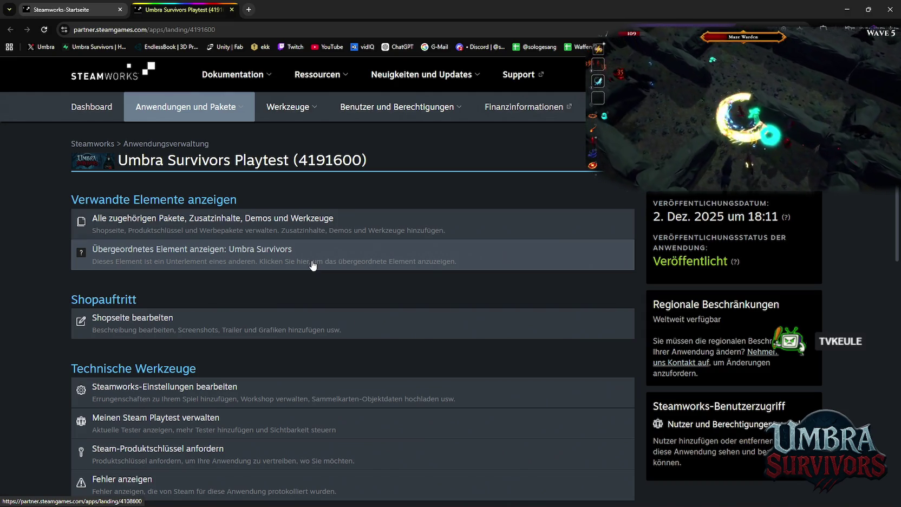
Return to the Steamworks dashboard and open the Umbra Survivors Demo (4281810) app page.
{"action": "scroll", "coordinate": [271, 357], "scroll_direction": "down", "scroll_amount": 4}
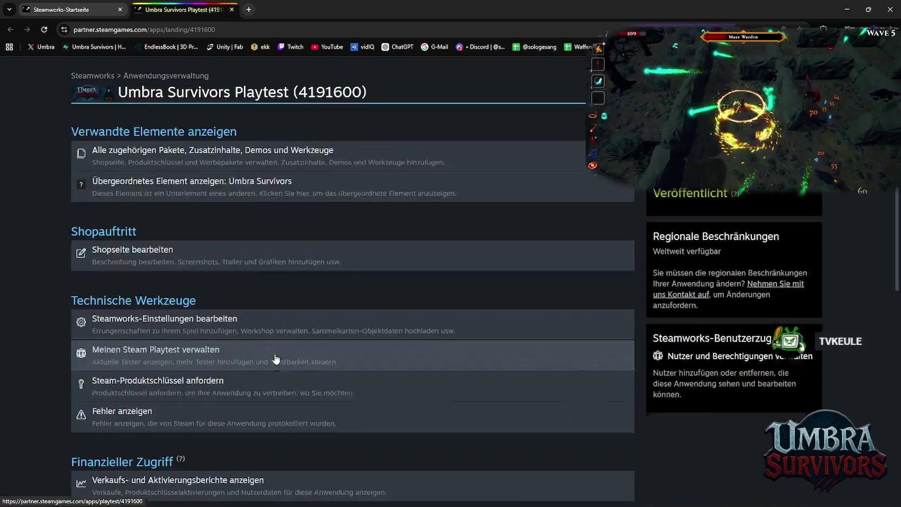
{"action": "scroll", "coordinate": [265, 315], "scroll_direction": "up", "scroll_amount": 4}
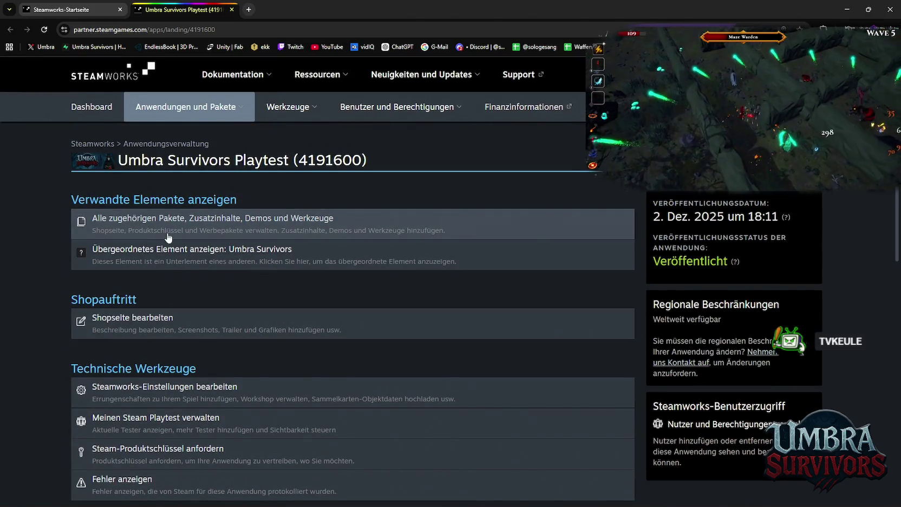
{"action": "scroll", "coordinate": [214, 260], "scroll_direction": "down", "scroll_amount": 2}
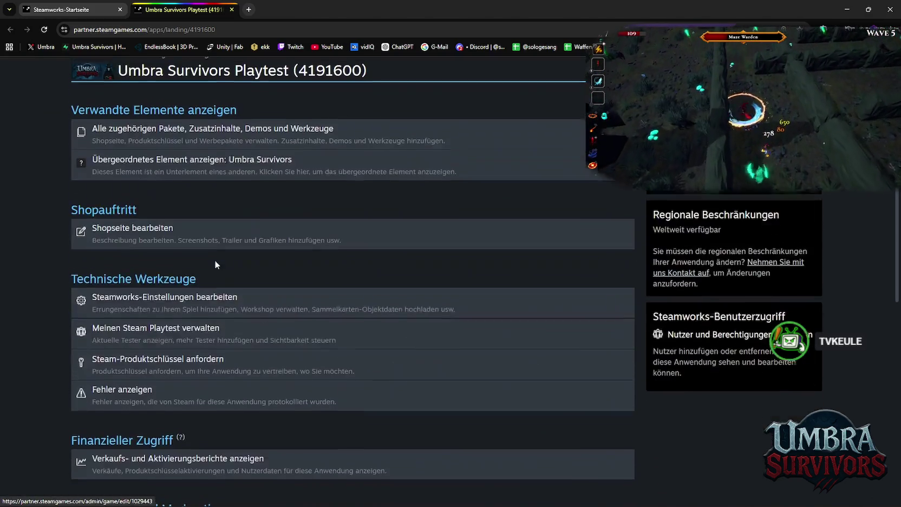
{"action": "scroll", "coordinate": [221, 279], "scroll_direction": "up", "scroll_amount": 2}
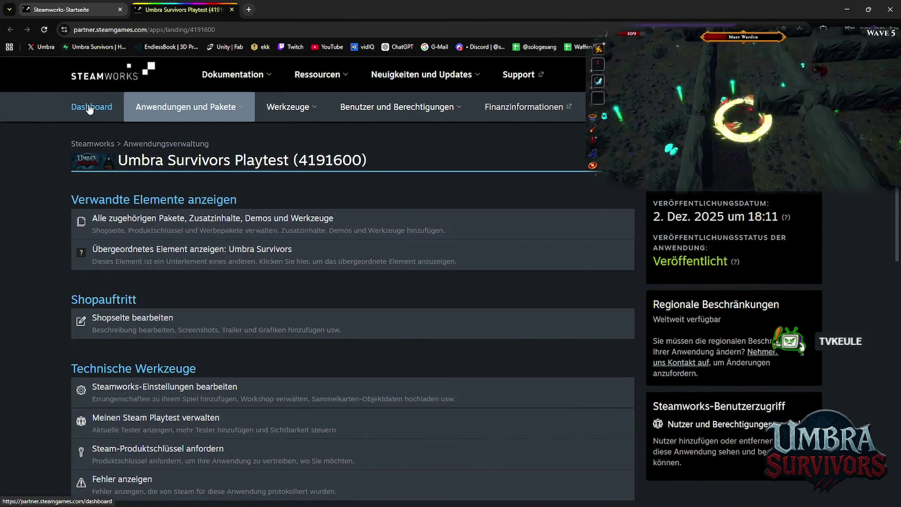
{"action": "mouse_move", "coordinate": [187, 108]}
{"action": "left_click", "coordinate": [205, 135]}
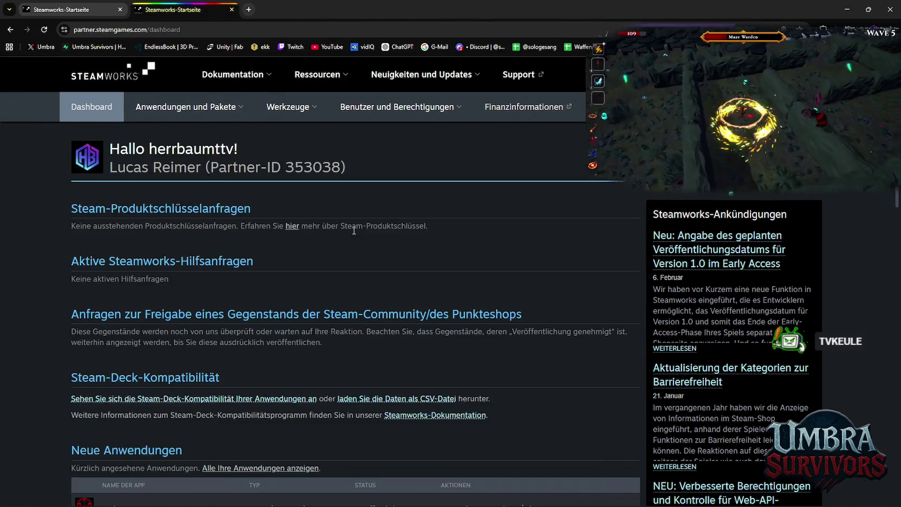
{"action": "scroll", "coordinate": [271, 291], "scroll_direction": "down", "scroll_amount": 3}
{"action": "left_click", "coordinate": [206, 326]}
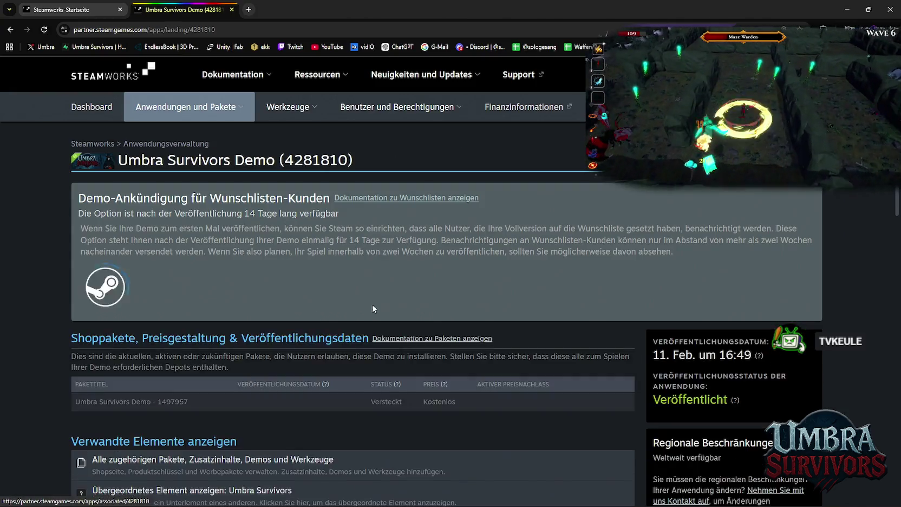
Review the Demo's packages and store presence options, then go to its store page settings.
{"action": "scroll", "coordinate": [372, 305], "scroll_direction": "down", "scroll_amount": 3}
{"action": "scroll", "coordinate": [281, 303], "scroll_direction": "up", "scroll_amount": 3}
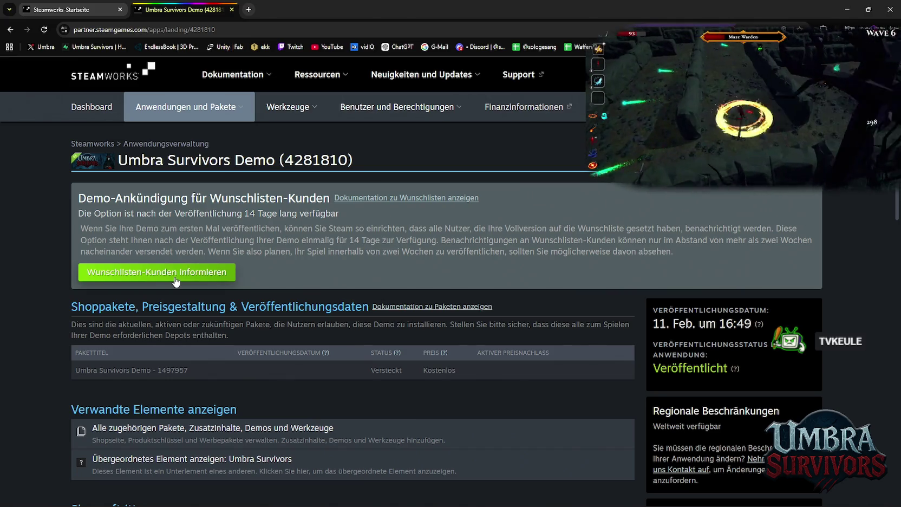
{"action": "scroll", "coordinate": [252, 336], "scroll_direction": "down", "scroll_amount": 3}
{"action": "scroll", "coordinate": [253, 340], "scroll_direction": "up", "scroll_amount": 2}
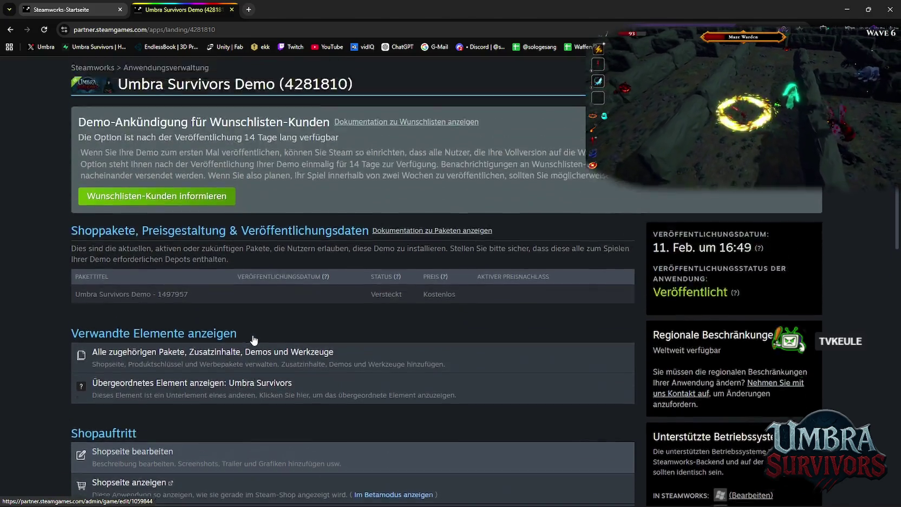
{"action": "scroll", "coordinate": [252, 339], "scroll_direction": "up", "scroll_amount": 2}
{"action": "scroll", "coordinate": [306, 330], "scroll_direction": "down", "scroll_amount": 2}
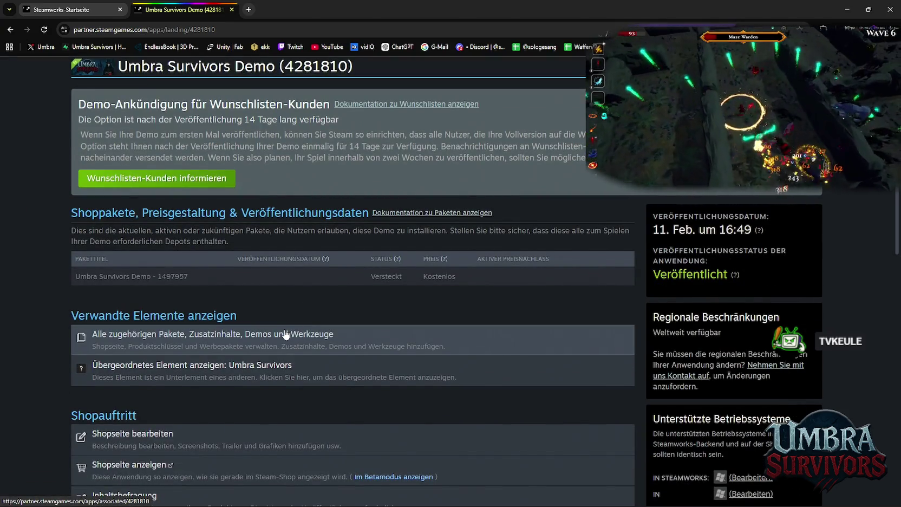
{"action": "scroll", "coordinate": [285, 330], "scroll_direction": "down", "scroll_amount": 3}
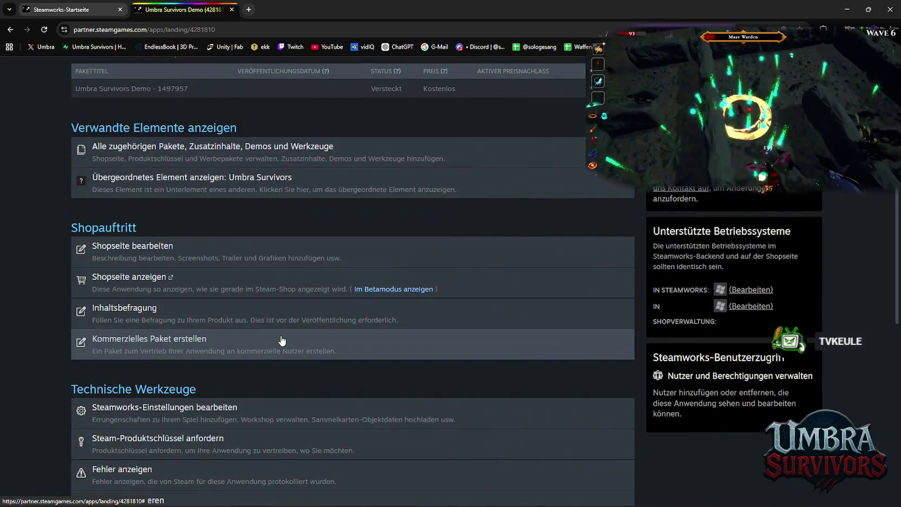
{"action": "scroll", "coordinate": [284, 340], "scroll_direction": "up", "scroll_amount": 2}
{"action": "mouse_move", "coordinate": [311, 503]}
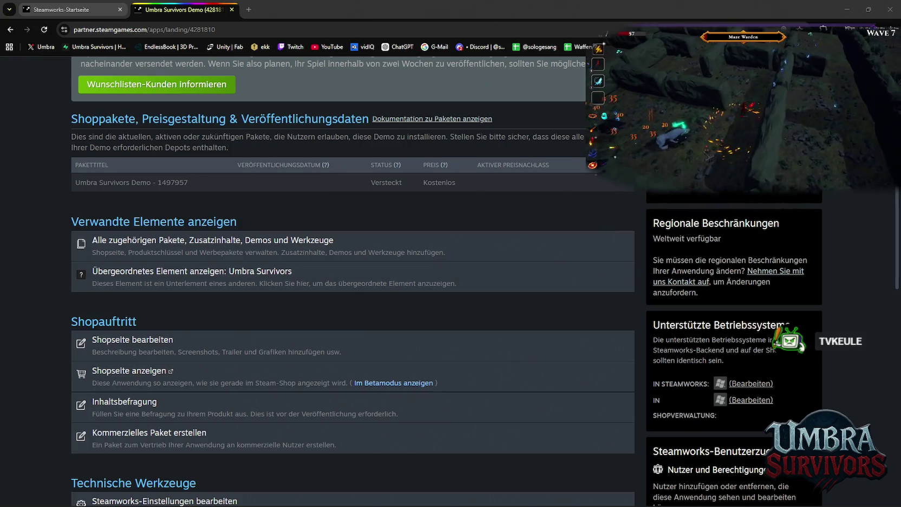
{"action": "left_click", "coordinate": [352, 277]}
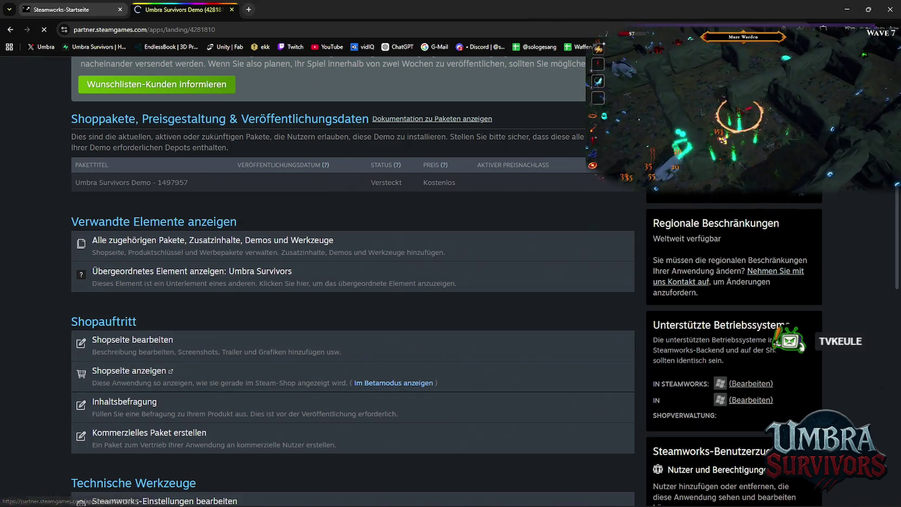
Show the Demo store page's Grafische Elemente Screenshots section with its uploaded screenshot list.
{"action": "mouse_move", "coordinate": [366, 493]}
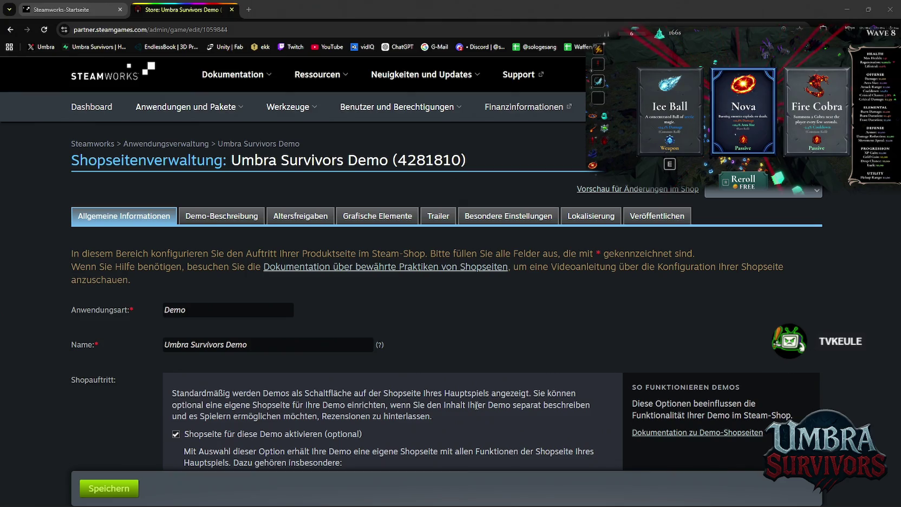
{"action": "scroll", "coordinate": [373, 346], "scroll_direction": "down", "scroll_amount": 6}
{"action": "scroll", "coordinate": [381, 309], "scroll_direction": "up", "scroll_amount": 6}
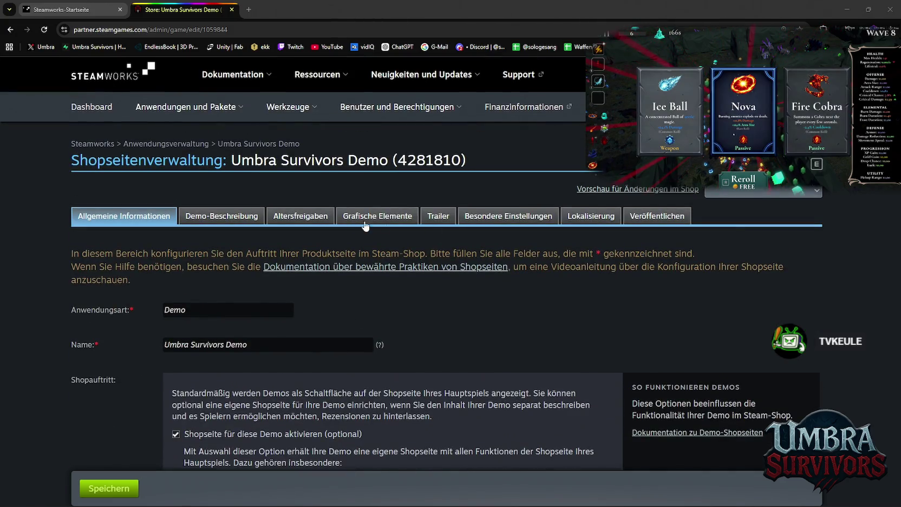
{"action": "left_click", "coordinate": [381, 219]}
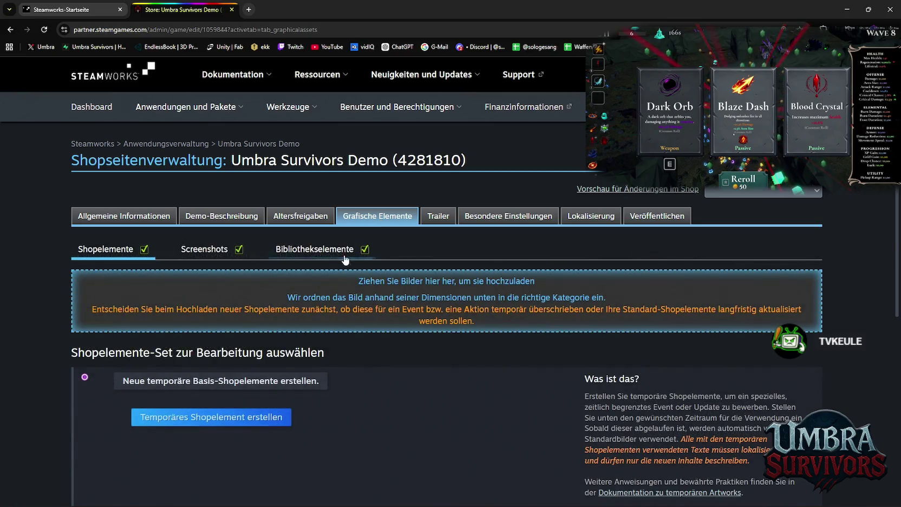
{"action": "left_click", "coordinate": [201, 249]}
{"action": "scroll", "coordinate": [335, 288], "scroll_direction": "down", "scroll_amount": 8}
{"action": "scroll", "coordinate": [335, 288], "scroll_direction": "up", "scroll_amount": 5}
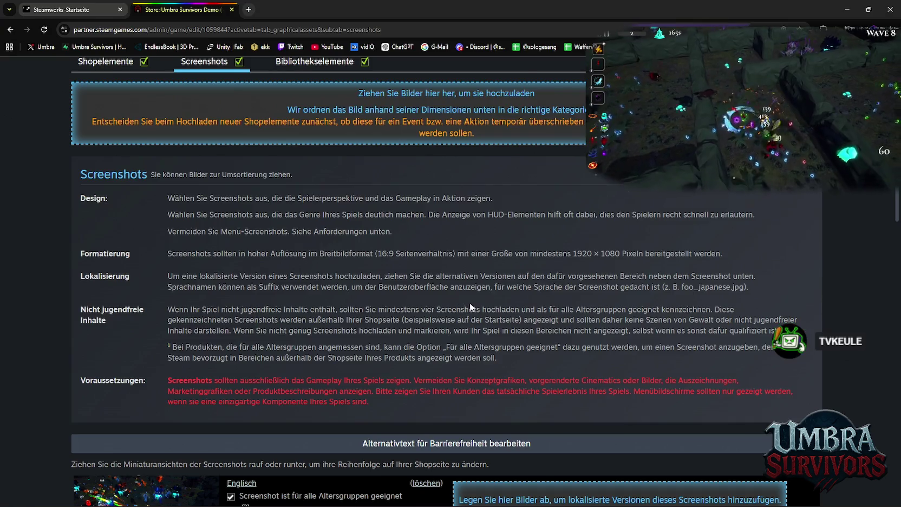
{"action": "key", "text": "alt+Tab"}
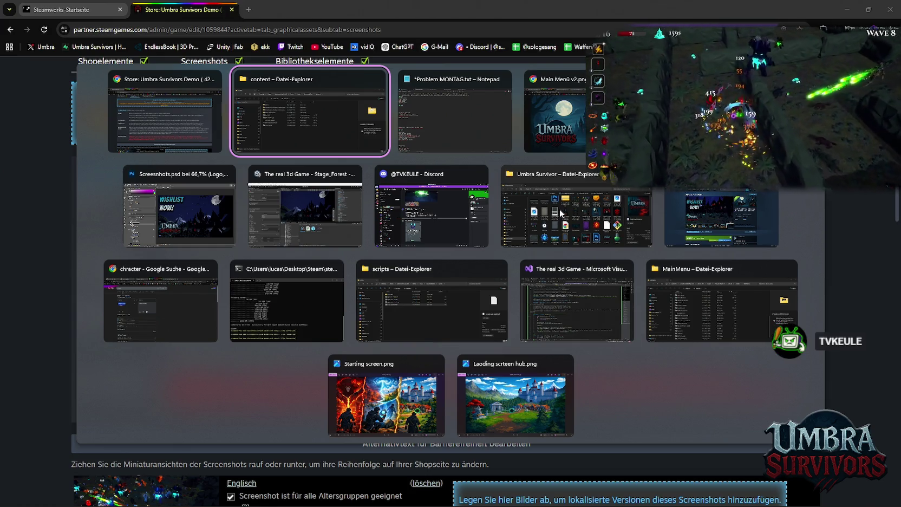
Switch to Unity and show the Geweihte Aura (Blessed Aura) upgrade data.
{"action": "key", "text": "Escape"}
{"action": "mouse_move", "coordinate": [623, 501]}
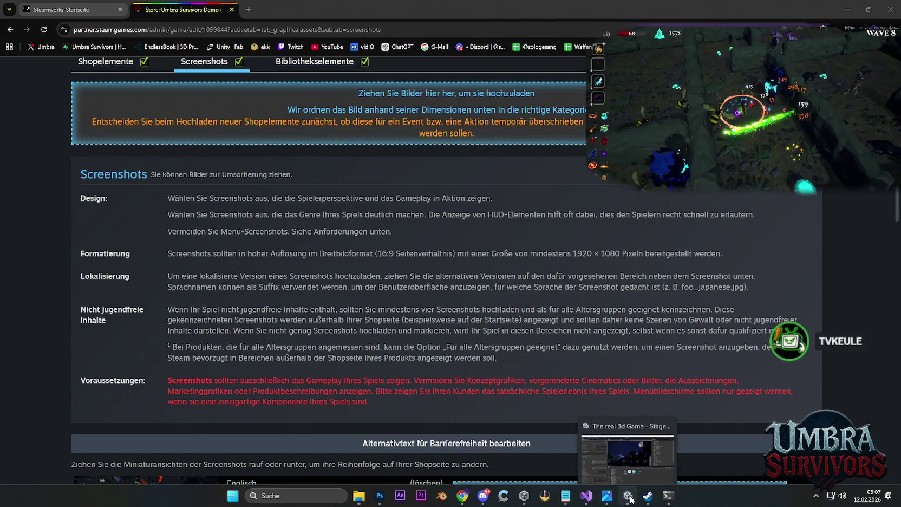
{"action": "left_click", "coordinate": [618, 461]}
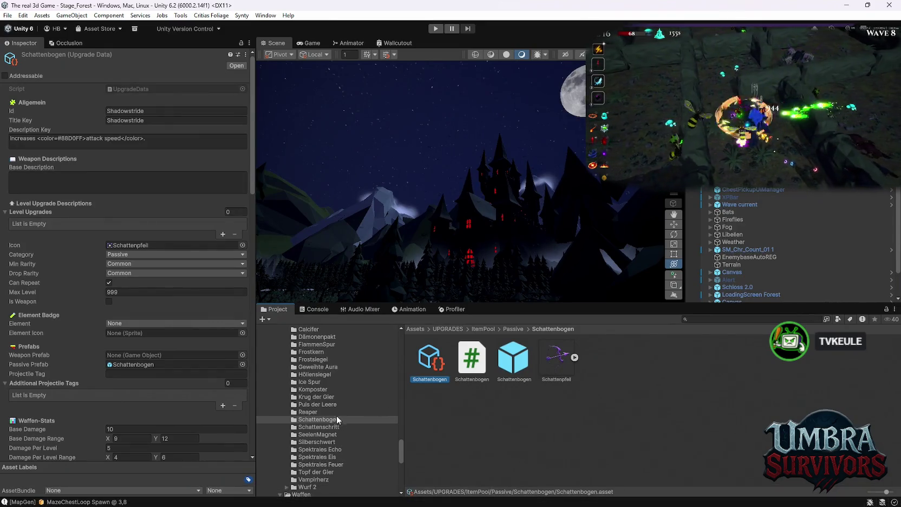
{"action": "left_click", "coordinate": [319, 374]}
{"action": "left_click", "coordinate": [321, 366]}
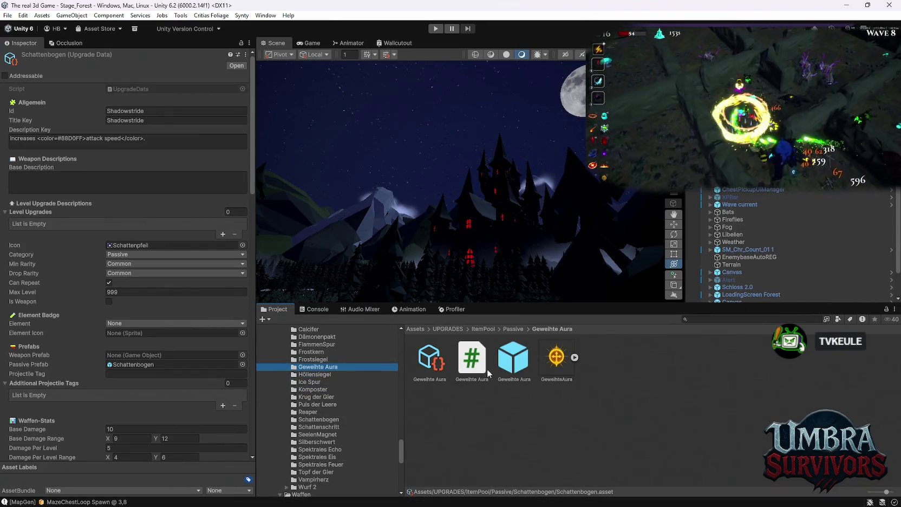
{"action": "left_click", "coordinate": [430, 358]}
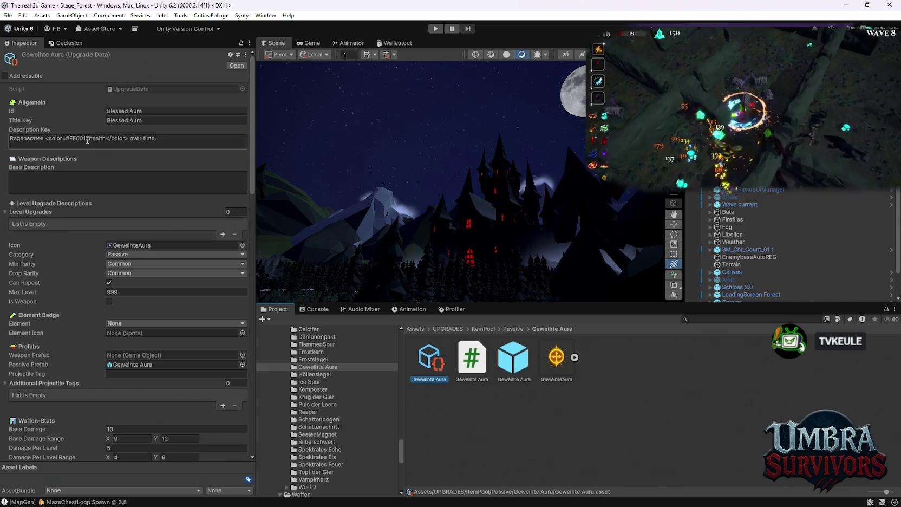
Add the missing '>' after <color=#FF0012 in the Blessed Aura description key.
{"action": "left_click", "coordinate": [130, 138]}
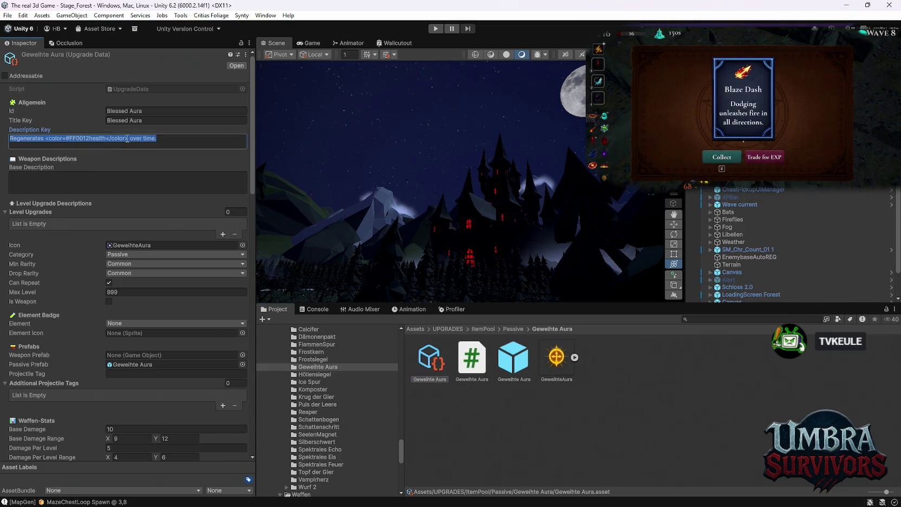
{"action": "double_click", "coordinate": [127, 139]}
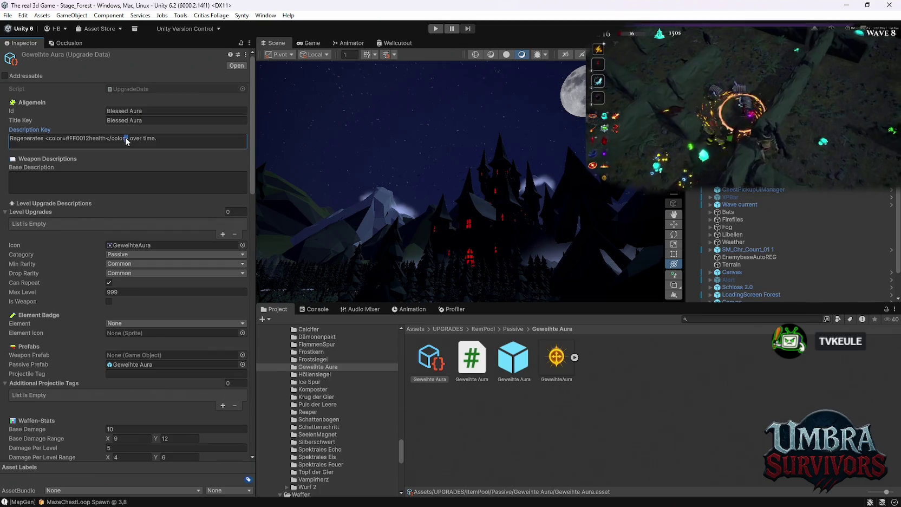
{"action": "left_click", "coordinate": [96, 138]}
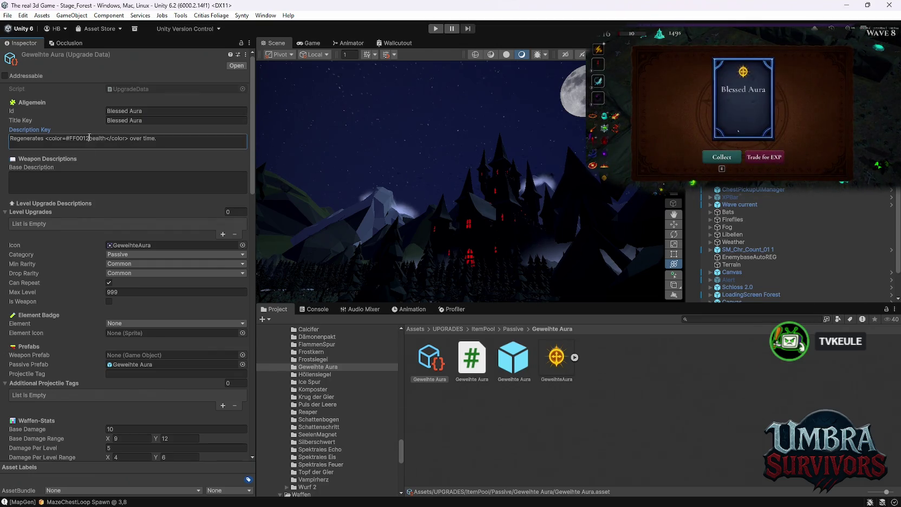
{"action": "type", "text": ">"}
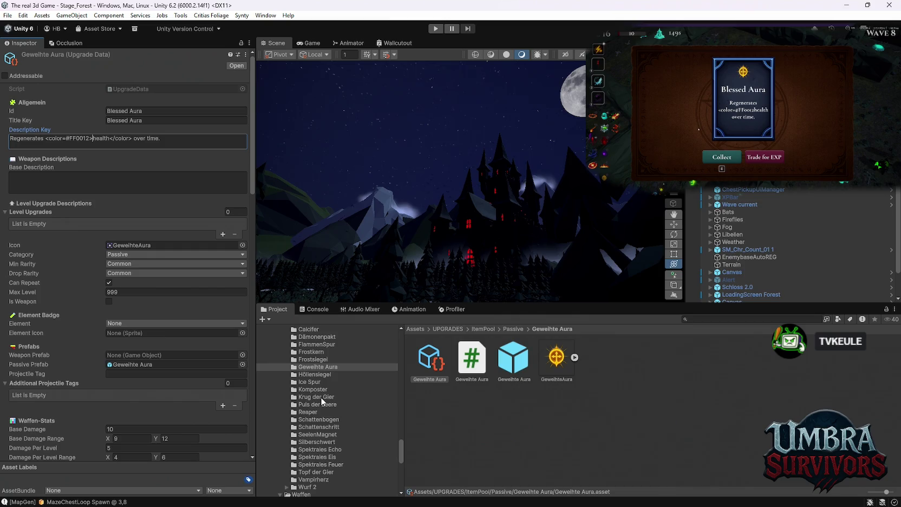
{"action": "scroll", "coordinate": [328, 409], "scroll_direction": "down", "scroll_amount": 3}
{"action": "scroll", "coordinate": [327, 422], "scroll_direction": "down", "scroll_amount": 1}
{"action": "scroll", "coordinate": [326, 434], "scroll_direction": "up", "scroll_amount": 2}
Expand Wurf 2, browse Frozen Heart, and show the Hydra folder's Fire Cobra upgrade data.
{"action": "left_click", "coordinate": [284, 459]}
{"action": "left_click", "coordinate": [287, 459]}
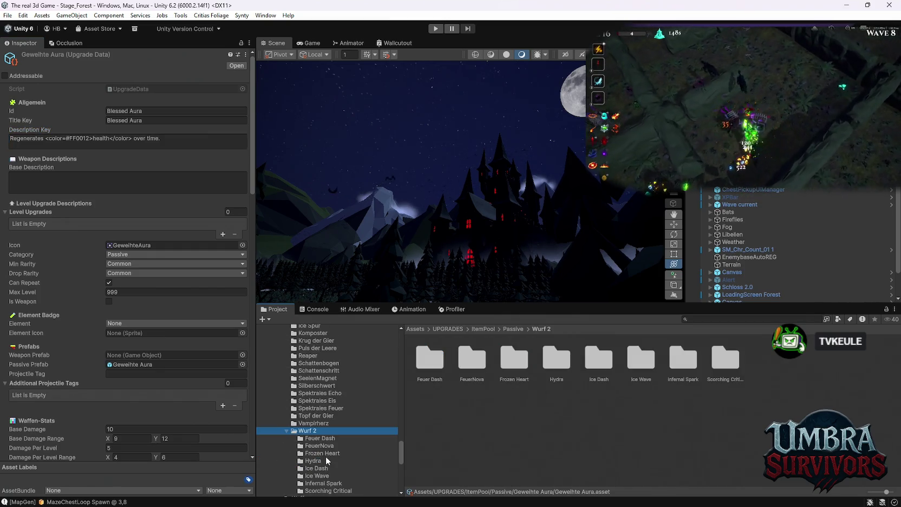
{"action": "left_click", "coordinate": [323, 453]}
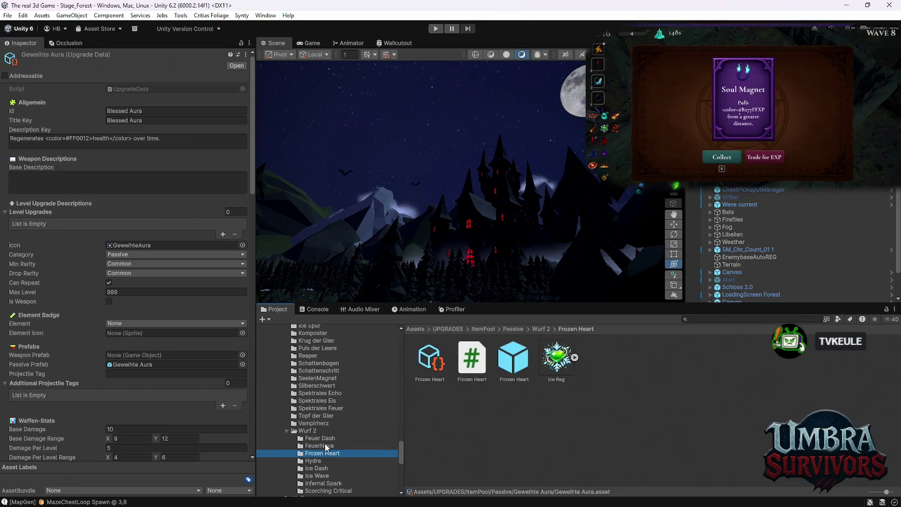
{"action": "left_click", "coordinate": [323, 461]}
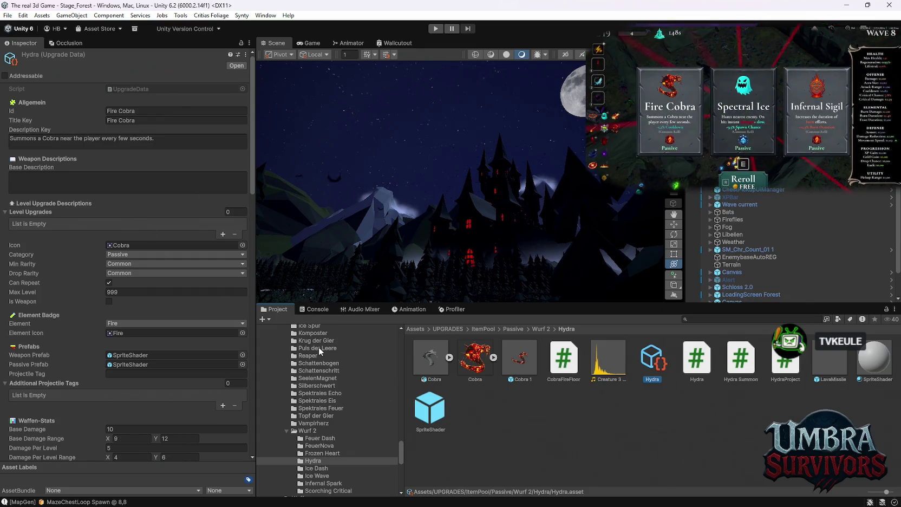
{"action": "scroll", "coordinate": [331, 370], "scroll_direction": "up", "scroll_amount": 5}
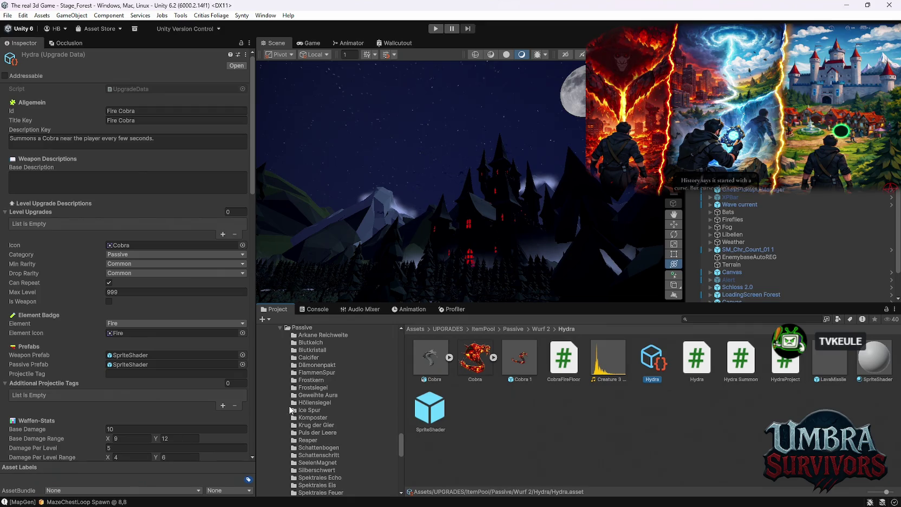
{"action": "scroll", "coordinate": [334, 408], "scroll_direction": "down", "scroll_amount": 2}
{"action": "scroll", "coordinate": [333, 406], "scroll_direction": "up", "scroll_amount": 5}
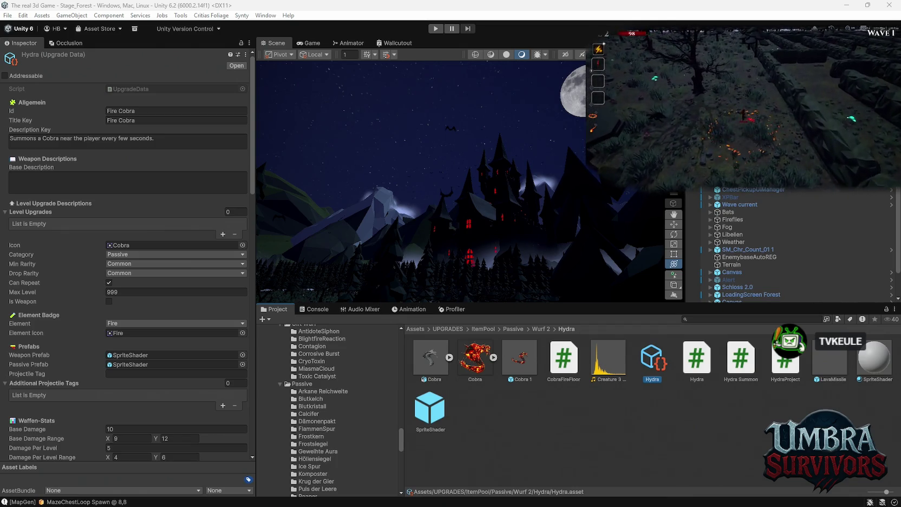
{"action": "mouse_move", "coordinate": [606, 504]}
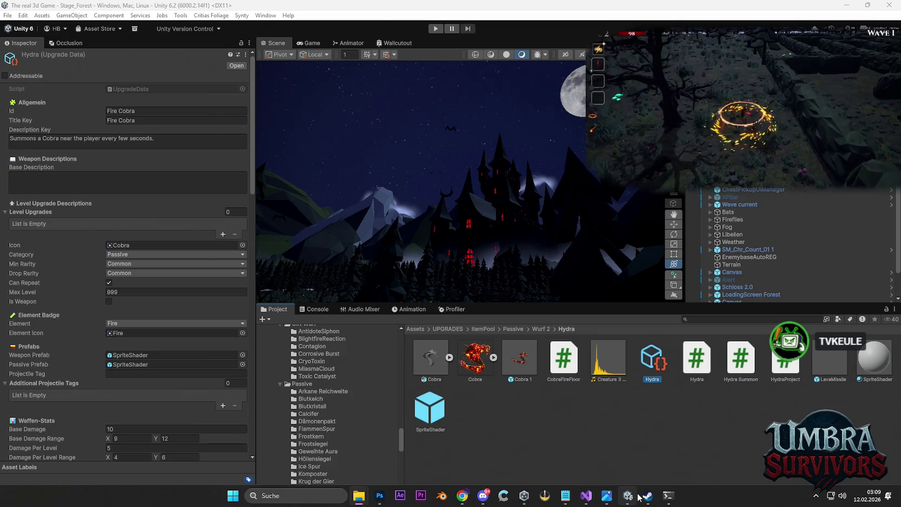
{"action": "mouse_move", "coordinate": [634, 502]}
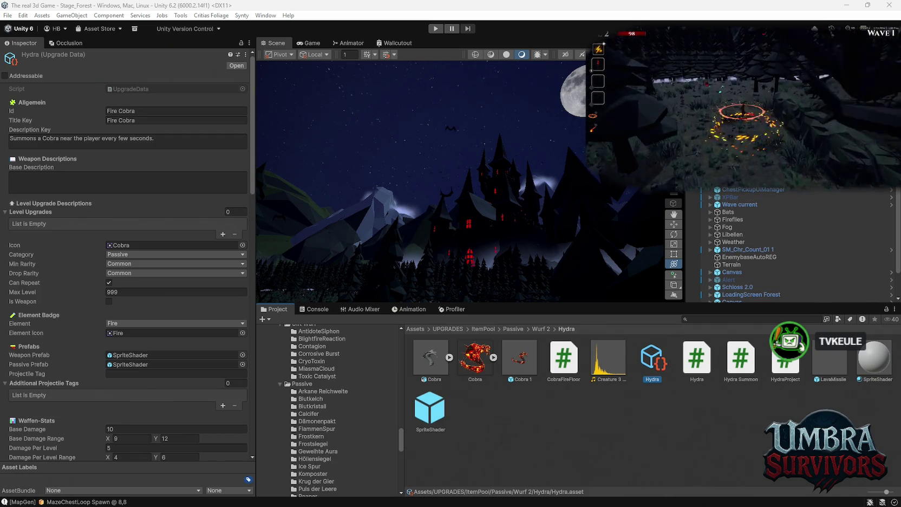
{"action": "mouse_move", "coordinate": [468, 503]}
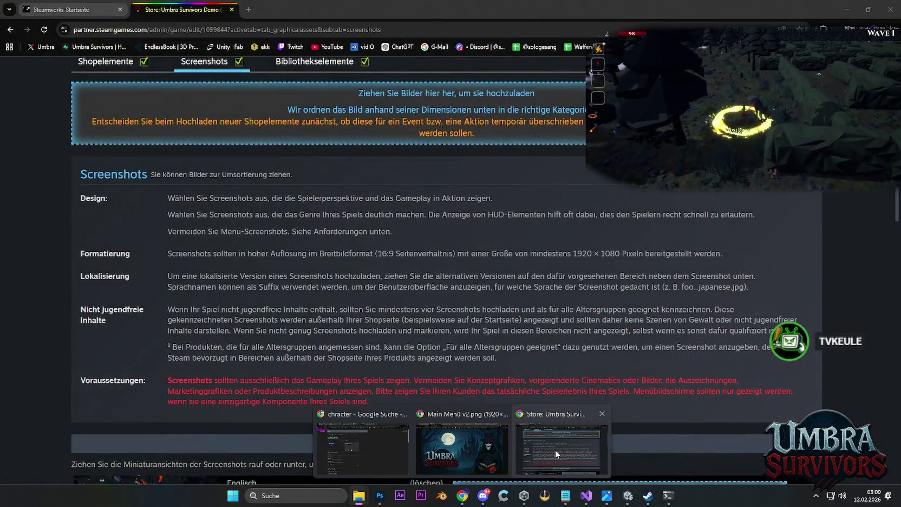
Bring Steamworks forward on the Demo store page's Screenshots upload area.
{"action": "left_click", "coordinate": [555, 449]}
{"action": "scroll", "coordinate": [470, 298], "scroll_direction": "down", "scroll_amount": 5}
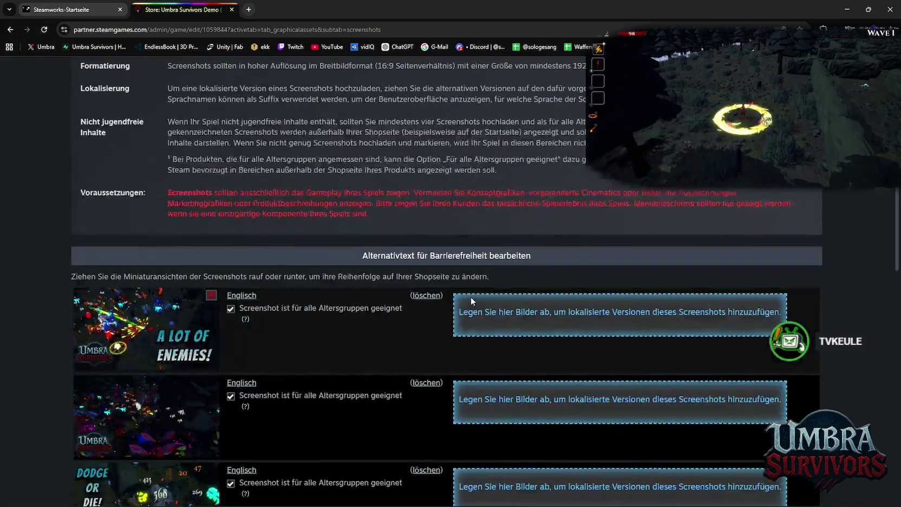
{"action": "scroll", "coordinate": [469, 297], "scroll_direction": "down", "scroll_amount": 4}
{"action": "scroll", "coordinate": [470, 297], "scroll_direction": "up", "scroll_amount": 12}
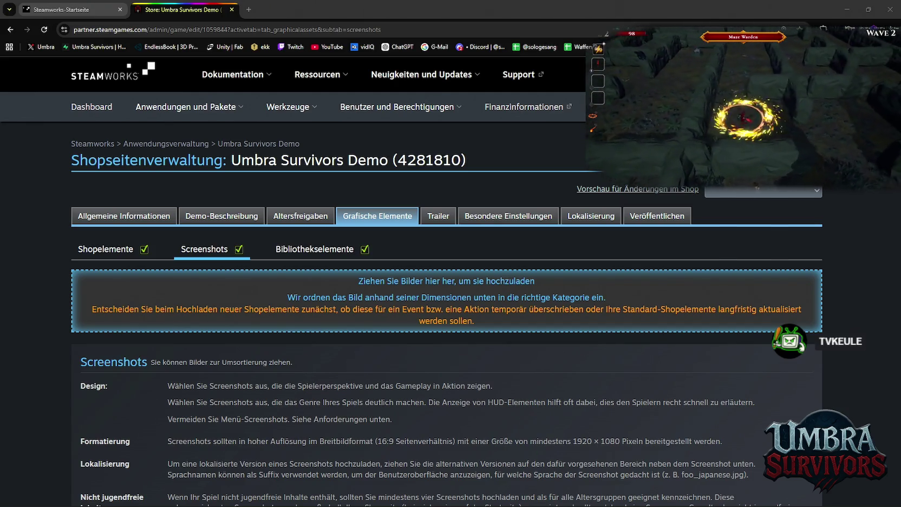
Drop the six captioned PNG screenshots in, mark each suitable for all ages, and upload them.
{"action": "mouse_move", "coordinate": [457, 287]}
{"action": "left_mouse_down"}
{"action": "mouse_move", "coordinate": [405, 327]}
{"action": "mouse_move", "coordinate": [358, 323]}
{"action": "left_mouse_up"}
{"action": "scroll", "coordinate": [155, 249], "scroll_direction": "down", "scroll_amount": 3}
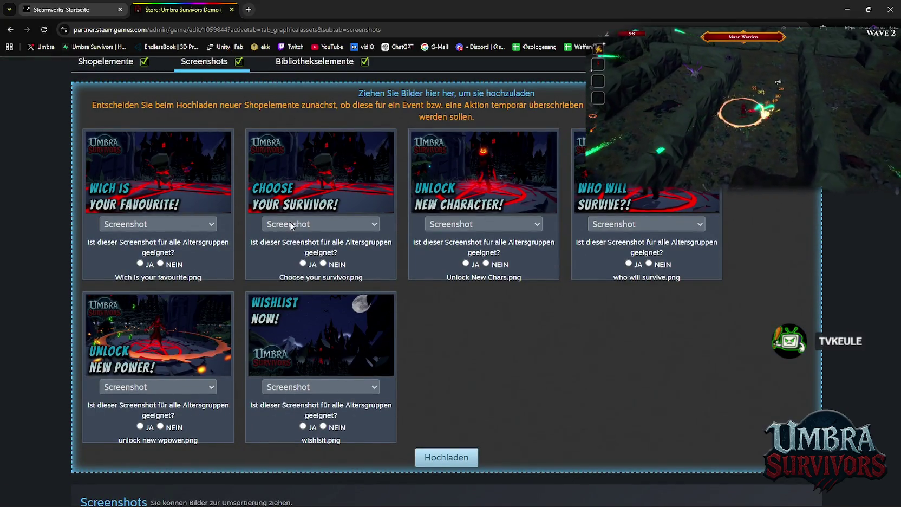
{"action": "scroll", "coordinate": [456, 367], "scroll_direction": "up", "scroll_amount": 2}
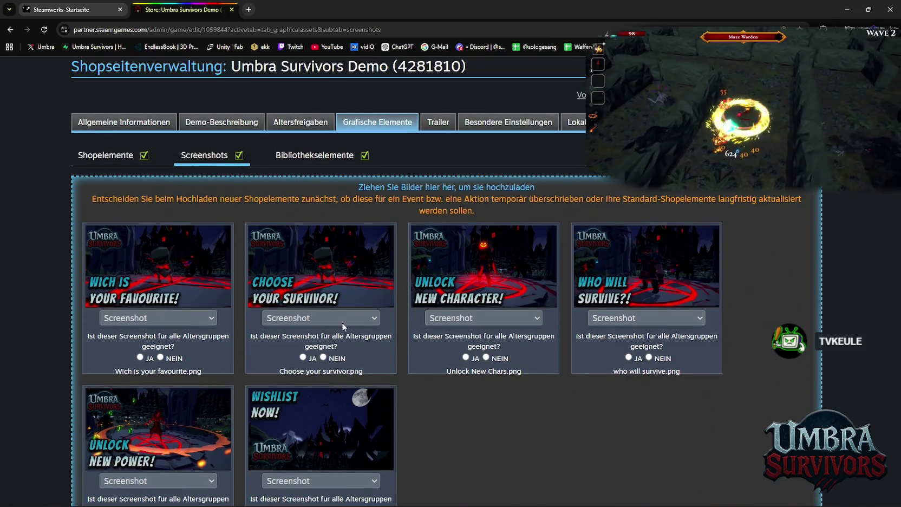
{"action": "left_click", "coordinate": [139, 357]}
{"action": "left_click", "coordinate": [303, 357]}
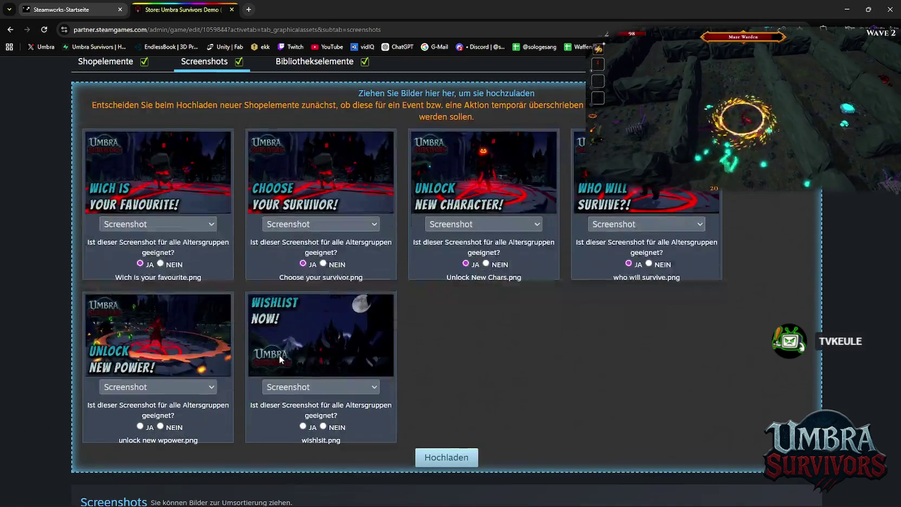
{"action": "scroll", "coordinate": [267, 361], "scroll_direction": "down", "scroll_amount": 2}
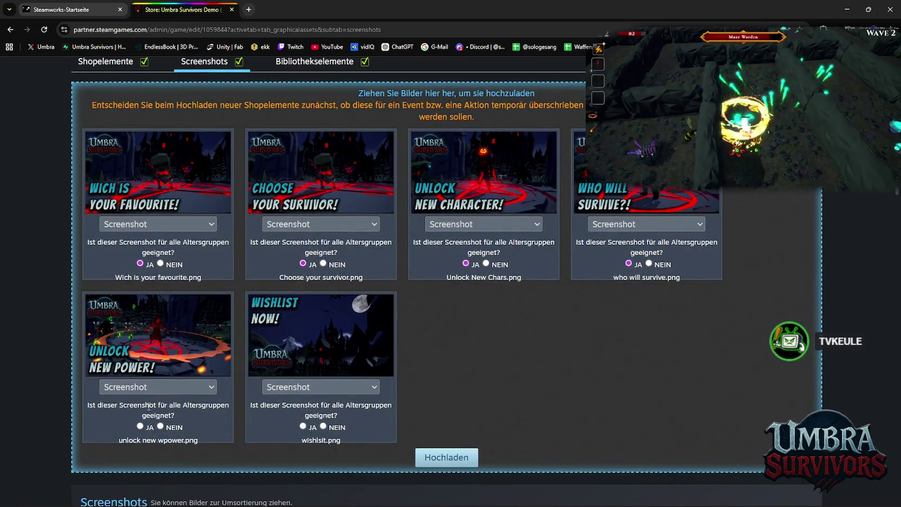
{"action": "left_click", "coordinate": [140, 427]}
{"action": "scroll", "coordinate": [335, 382], "scroll_direction": "up", "scroll_amount": 2}
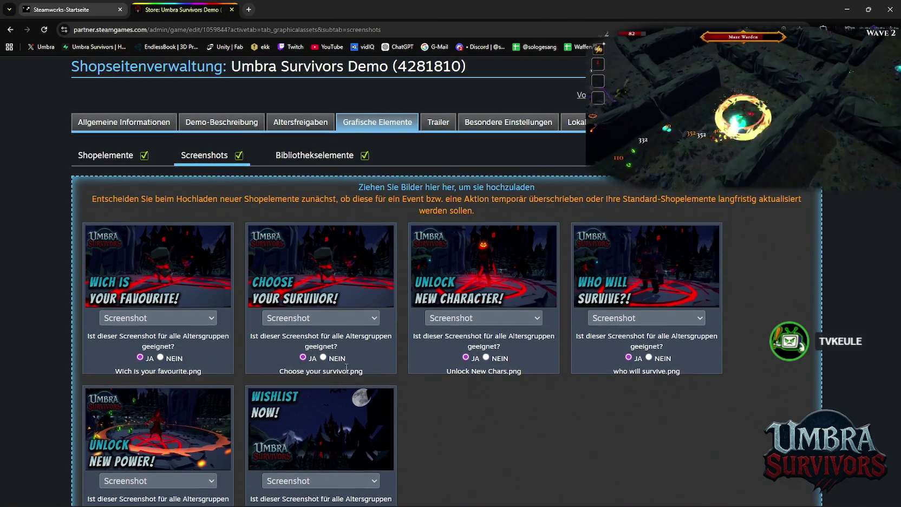
{"action": "scroll", "coordinate": [382, 358], "scroll_direction": "down", "scroll_amount": 2}
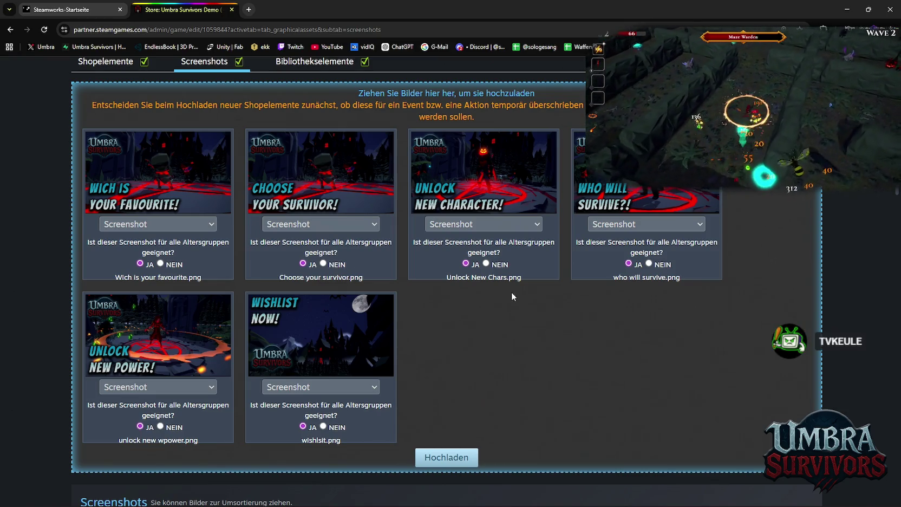
{"action": "scroll", "coordinate": [515, 314], "scroll_direction": "down", "scroll_amount": 2}
{"action": "left_click", "coordinate": [473, 364]}
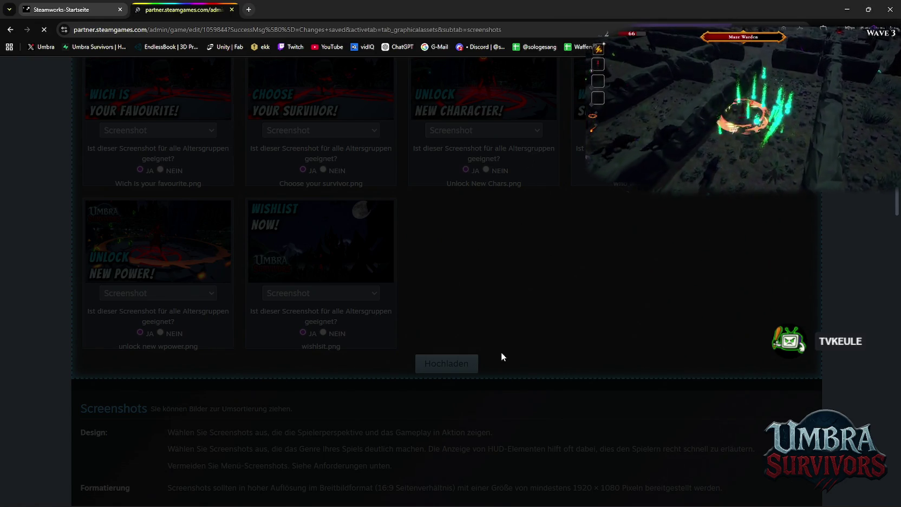
Delete the Wich Is Your Favourite screenshot.
{"action": "scroll", "coordinate": [450, 335], "scroll_direction": "down", "scroll_amount": 5}
{"action": "scroll", "coordinate": [455, 336], "scroll_direction": "down", "scroll_amount": 20}
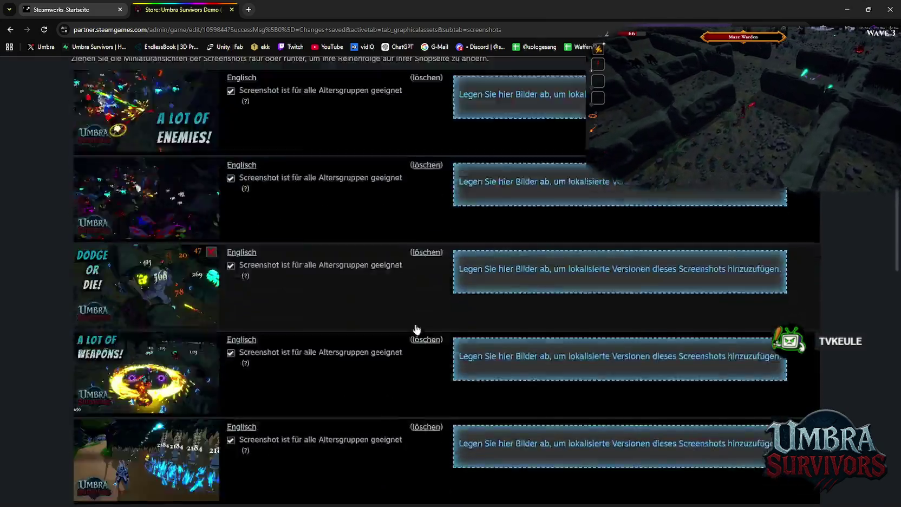
{"action": "scroll", "coordinate": [319, 271], "scroll_direction": "up", "scroll_amount": 3}
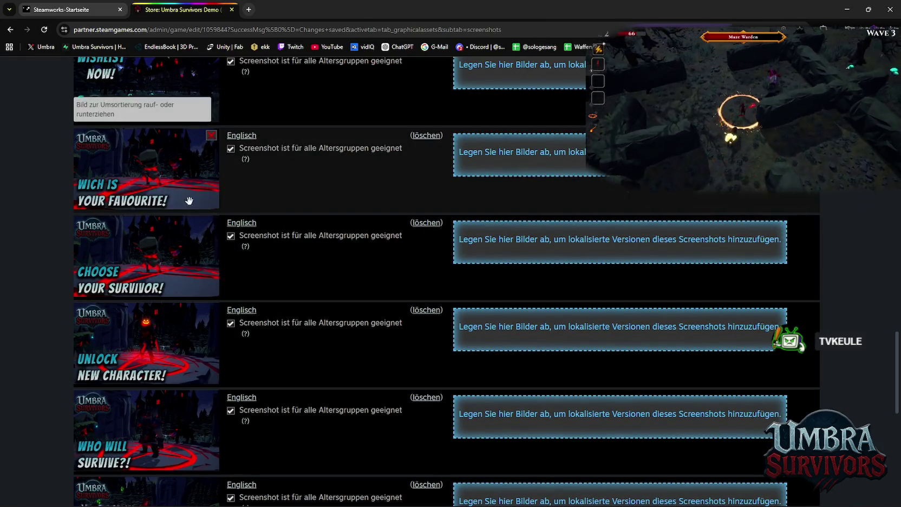
{"action": "left_click", "coordinate": [212, 136]}
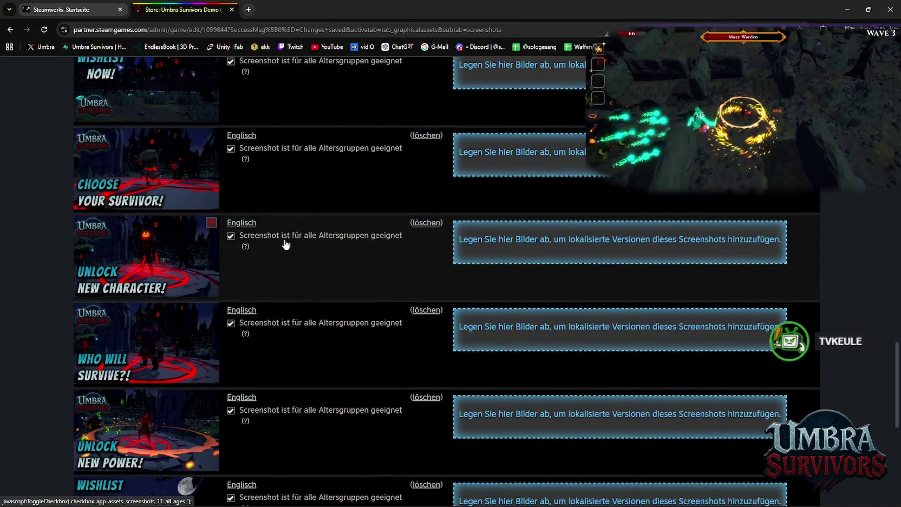
Move Unlock New Character and Unlock New Power above Choose Your Survivor.
{"action": "mouse_move", "coordinate": [285, 244]}
{"action": "left_mouse_down"}
{"action": "mouse_move", "coordinate": [163, 184]}
{"action": "mouse_move", "coordinate": [160, 192]}
{"action": "left_mouse_up"}
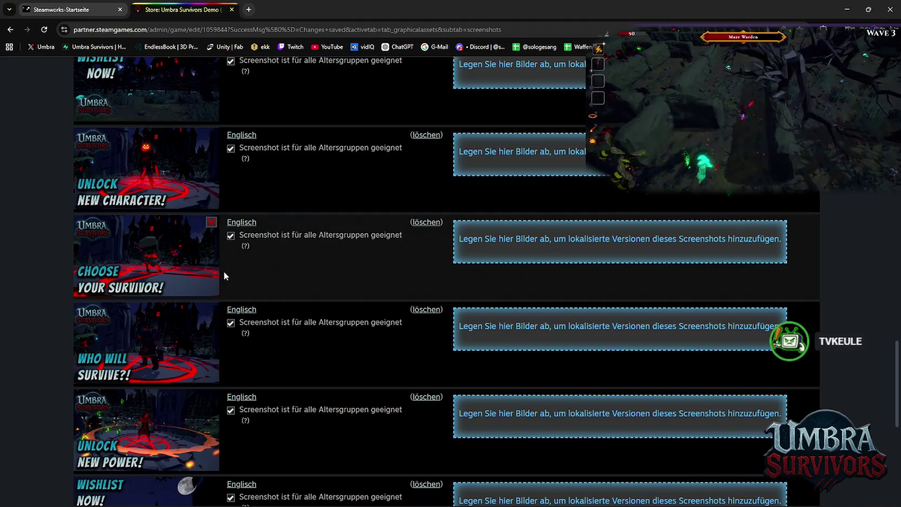
{"action": "scroll", "coordinate": [215, 235], "scroll_direction": "down", "scroll_amount": 2}
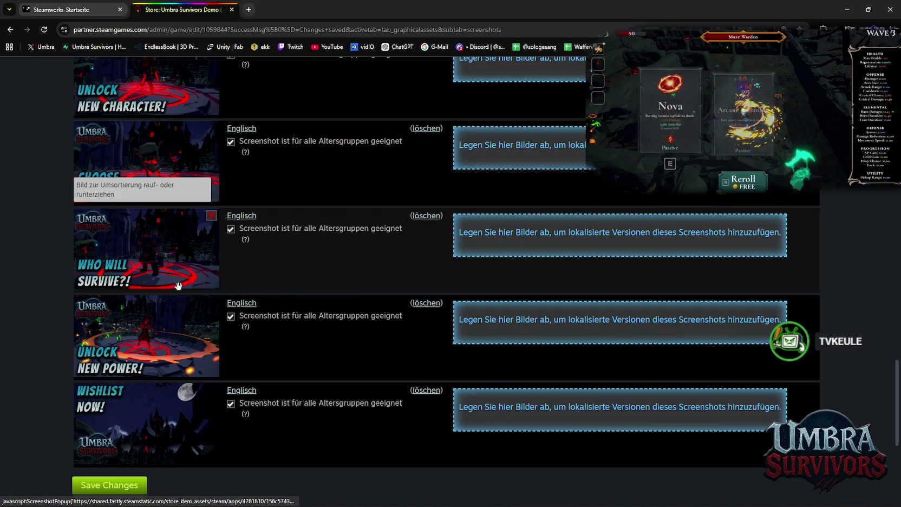
{"action": "scroll", "coordinate": [261, 293], "scroll_direction": "up", "scroll_amount": 2}
{"action": "mouse_move", "coordinate": [162, 417]}
{"action": "left_mouse_down"}
{"action": "mouse_move", "coordinate": [179, 238]}
{"action": "mouse_move", "coordinate": [184, 287]}
{"action": "left_mouse_up"}
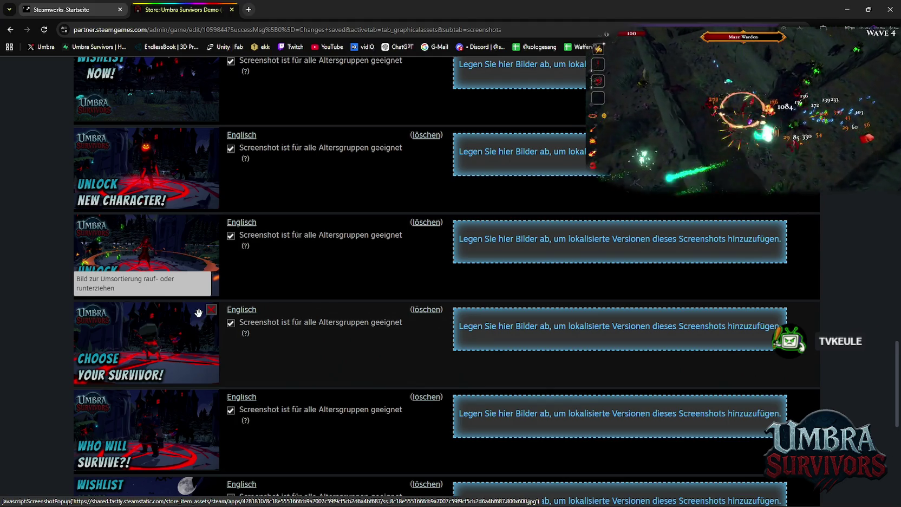
{"action": "scroll", "coordinate": [317, 340], "scroll_direction": "down", "scroll_amount": 4}
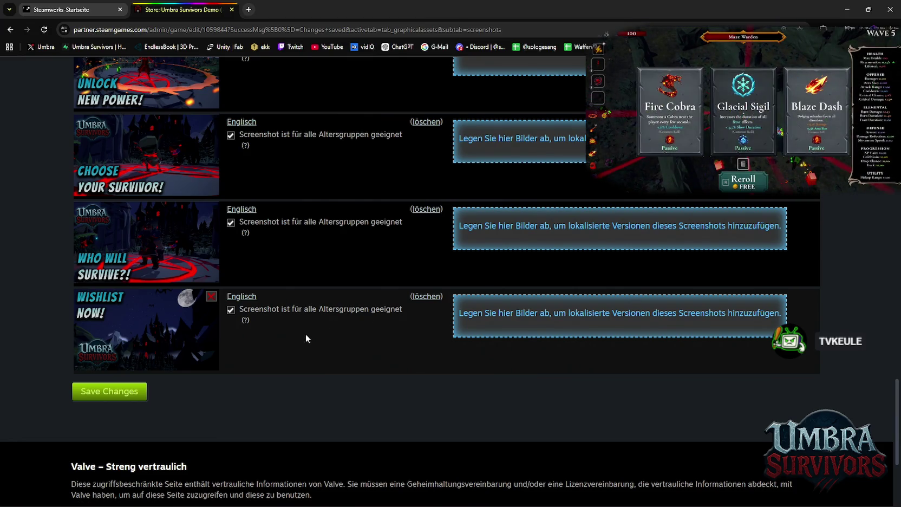
Delete the duplicate Wishlist Now screenshot from the middle of the list.
{"action": "scroll", "coordinate": [287, 344], "scroll_direction": "up", "scroll_amount": 15}
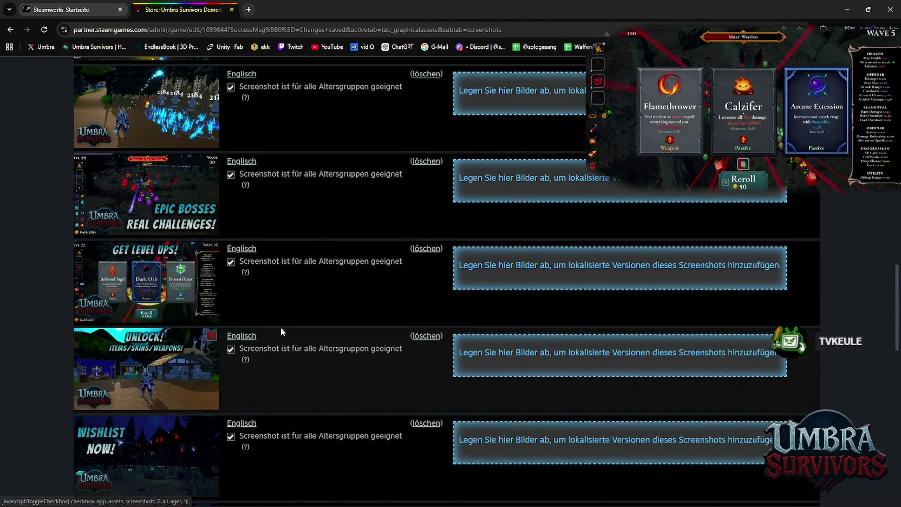
{"action": "scroll", "coordinate": [281, 331], "scroll_direction": "up", "scroll_amount": 4}
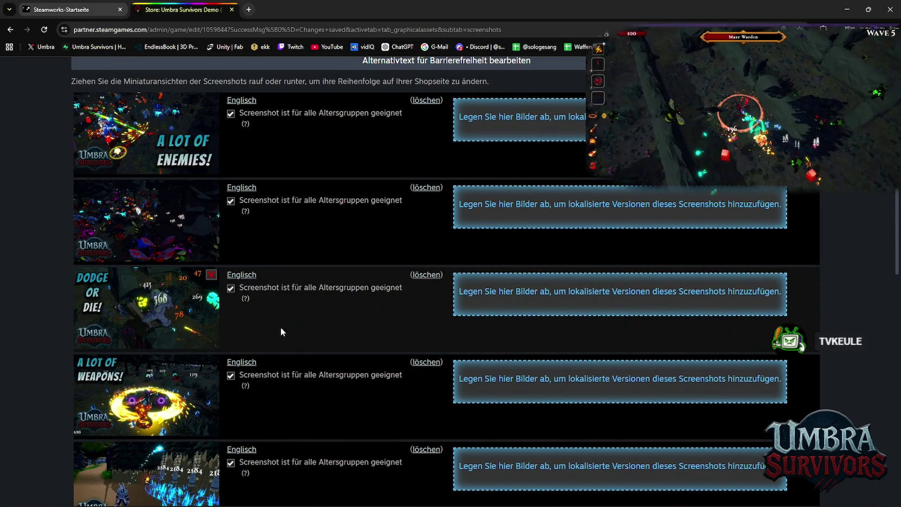
{"action": "scroll", "coordinate": [282, 328], "scroll_direction": "down", "scroll_amount": 10}
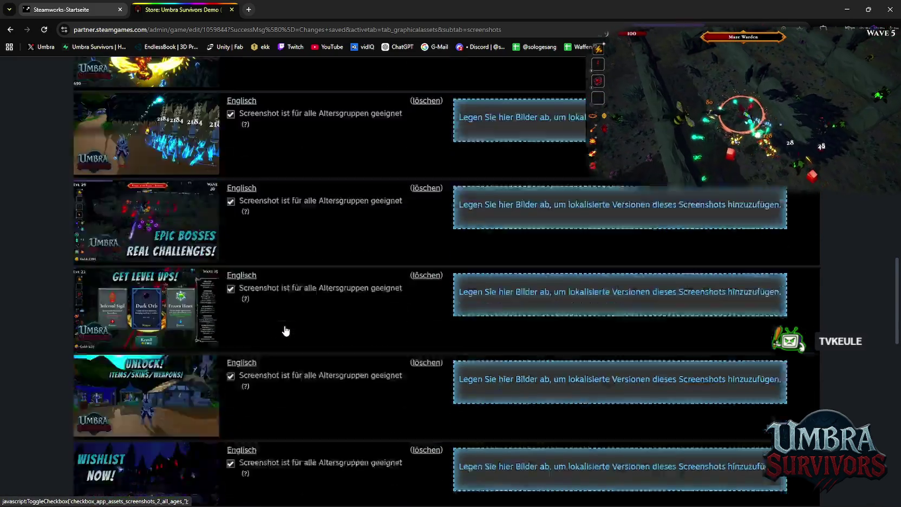
{"action": "scroll", "coordinate": [284, 325], "scroll_direction": "down", "scroll_amount": 2}
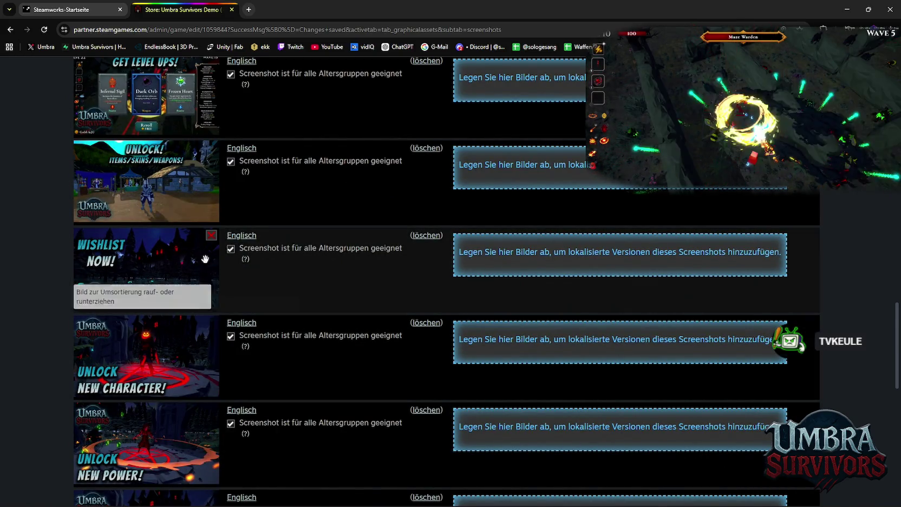
{"action": "left_click", "coordinate": [212, 238]}
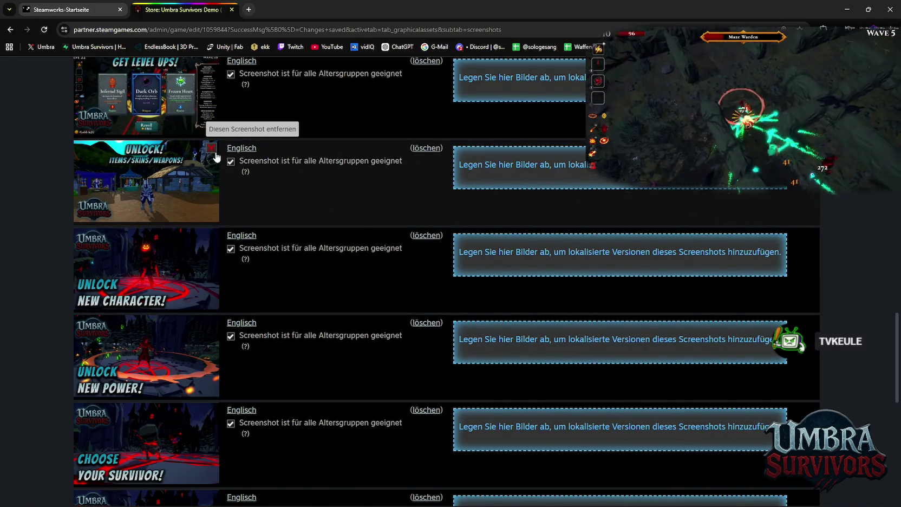
Delete the Unlock Items screenshot.
{"action": "left_click", "coordinate": [212, 149]}
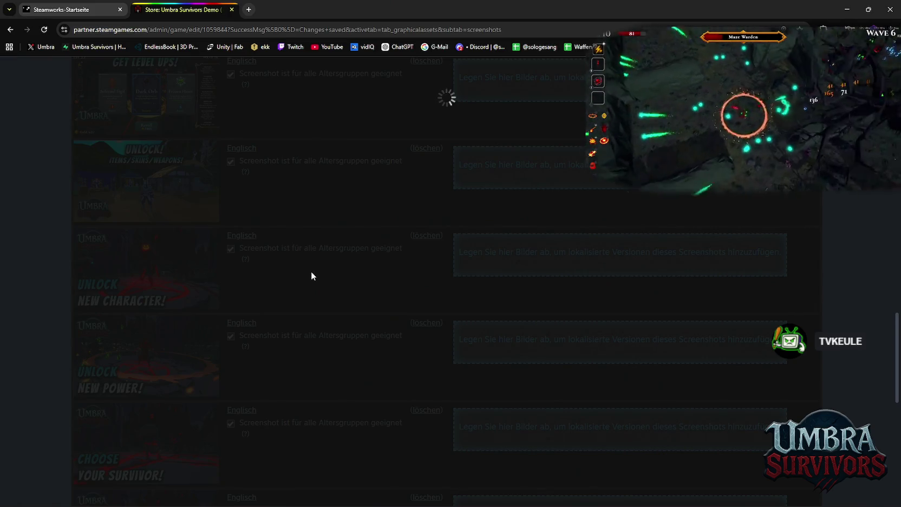
{"action": "scroll", "coordinate": [287, 239], "scroll_direction": "up", "scroll_amount": 4}
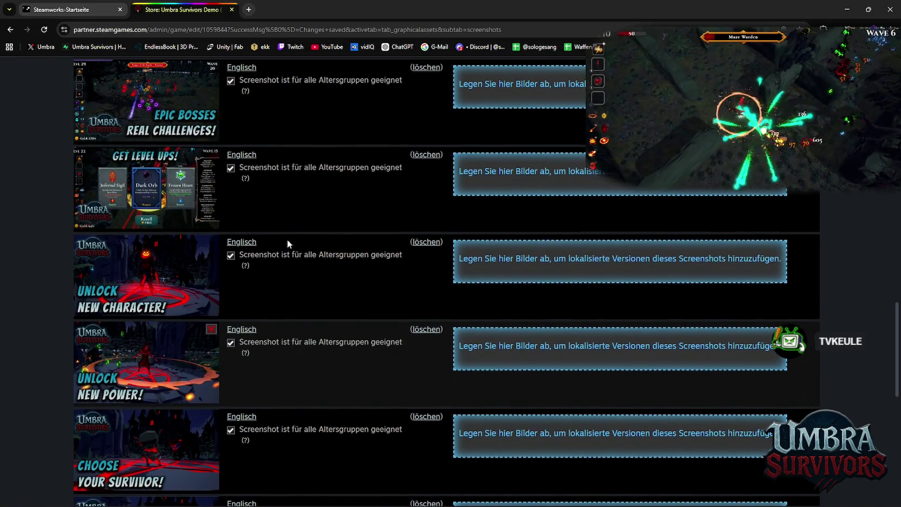
{"action": "scroll", "coordinate": [299, 253], "scroll_direction": "up", "scroll_amount": 5}
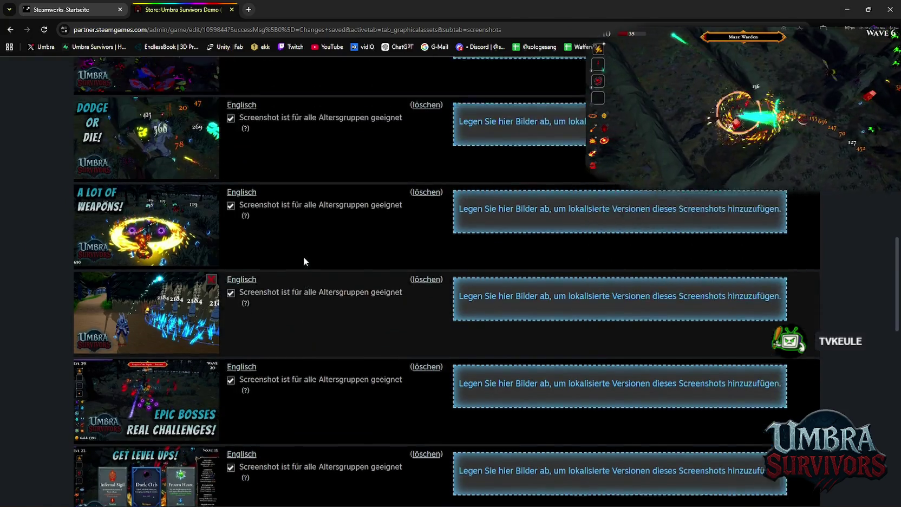
{"action": "scroll", "coordinate": [305, 259], "scroll_direction": "down", "scroll_amount": 5}
{"action": "scroll", "coordinate": [309, 263], "scroll_direction": "down", "scroll_amount": 8}
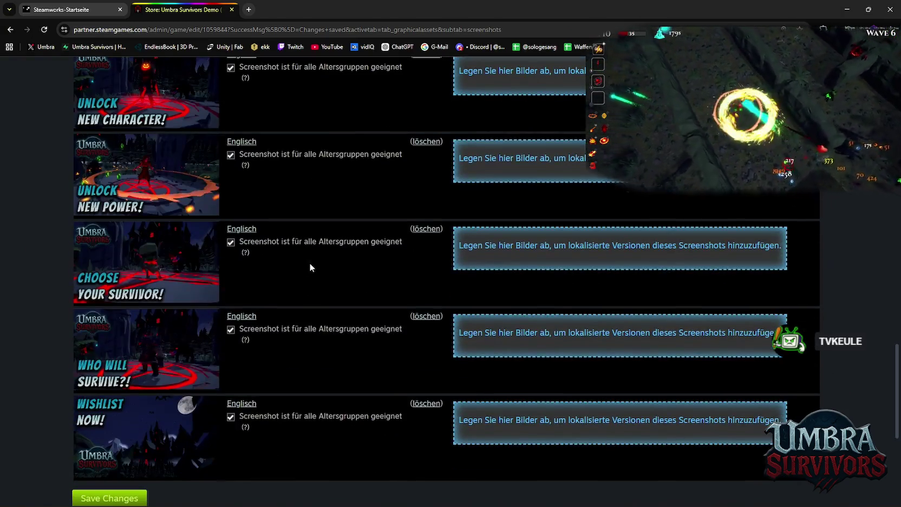
{"action": "scroll", "coordinate": [311, 276], "scroll_direction": "up", "scroll_amount": 8}
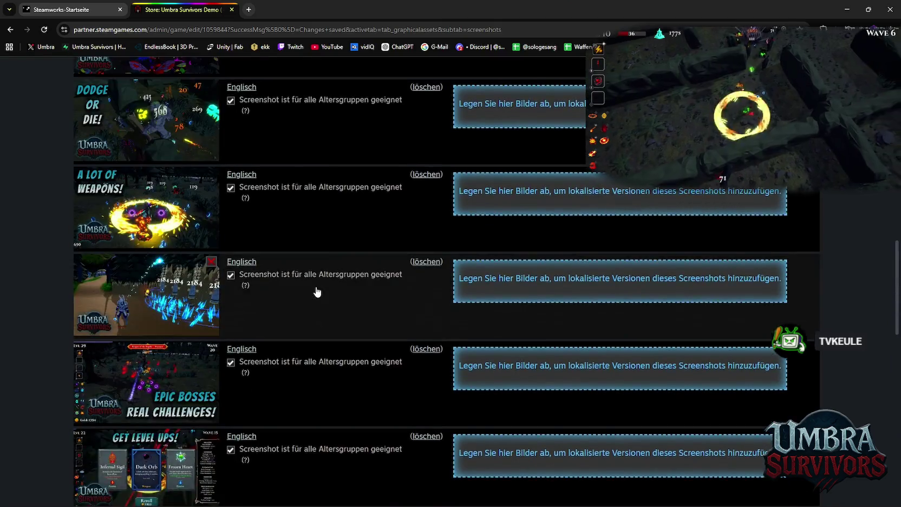
{"action": "scroll", "coordinate": [318, 294], "scroll_direction": "down", "scroll_amount": 1}
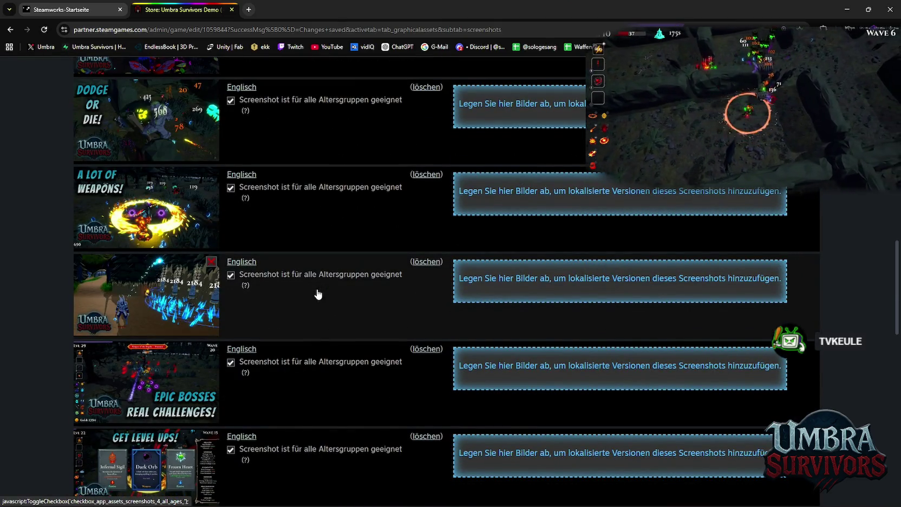
{"action": "scroll", "coordinate": [318, 293], "scroll_direction": "down", "scroll_amount": 7}
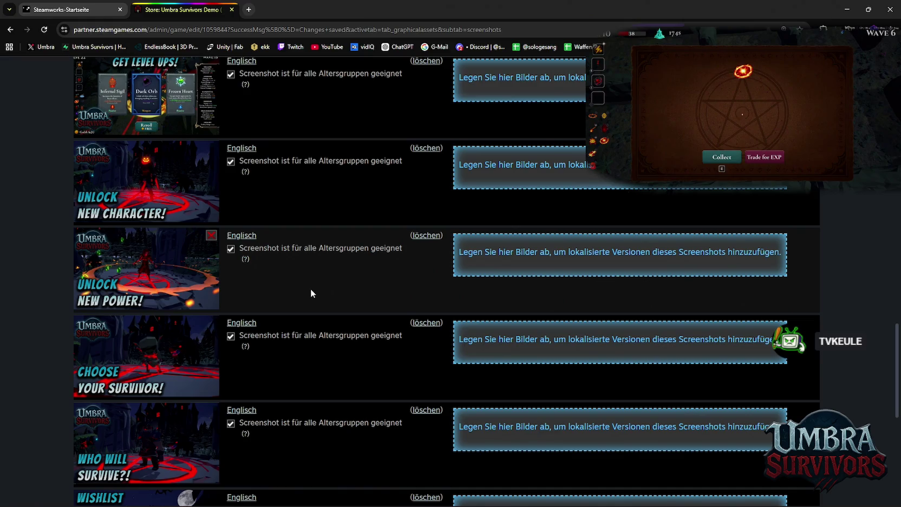
{"action": "scroll", "coordinate": [292, 306], "scroll_direction": "up", "scroll_amount": 2}
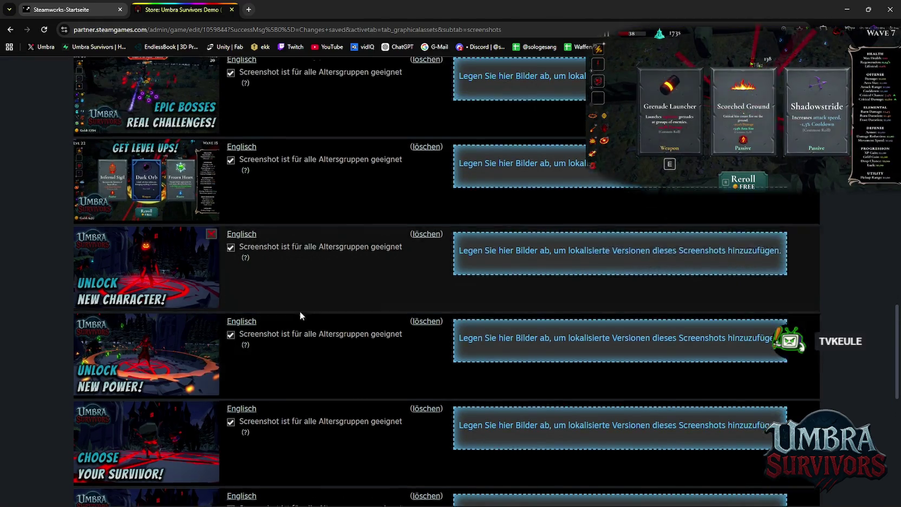
Drag Choose Your Survivor higher in the screenshot order.
{"action": "left_click_drag", "start_coordinate": [167, 447], "coordinate": [163, 130]}
{"action": "scroll", "coordinate": [281, 259], "scroll_direction": "up", "scroll_amount": 3}
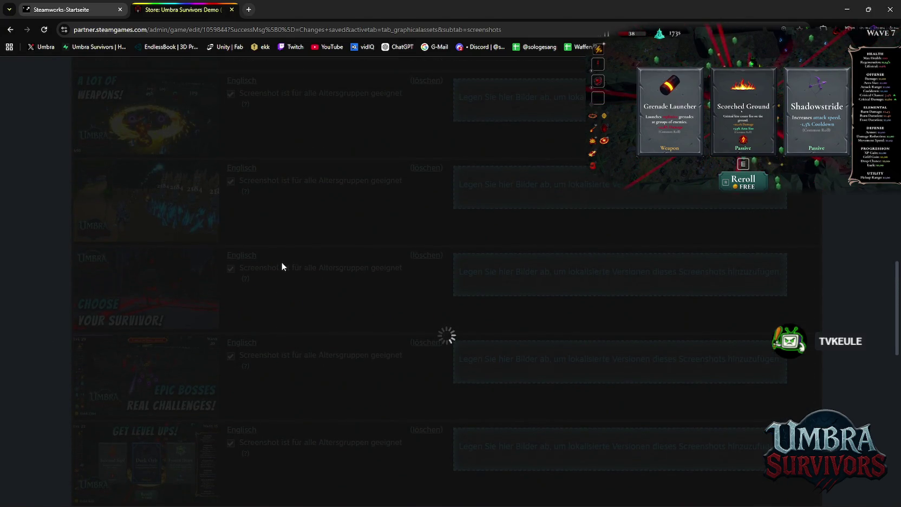
{"action": "scroll", "coordinate": [280, 285], "scroll_direction": "up", "scroll_amount": 6}
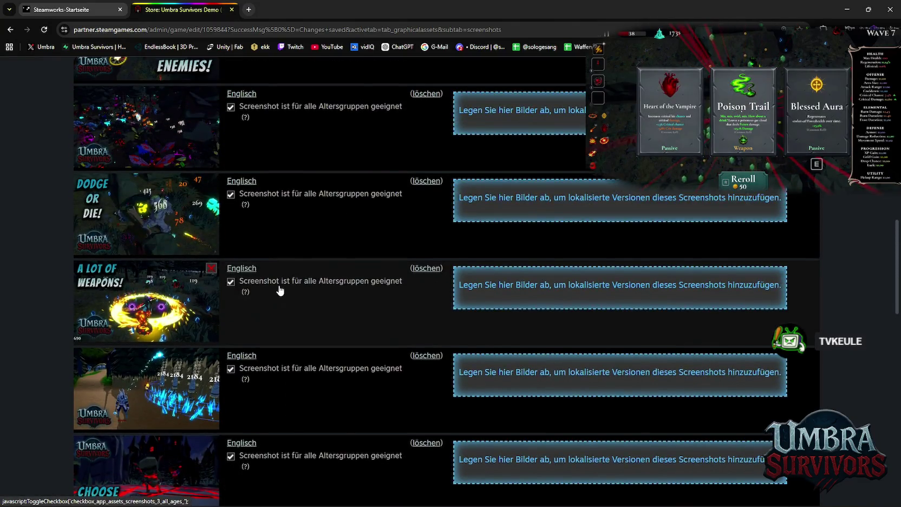
{"action": "scroll", "coordinate": [280, 291], "scroll_direction": "down", "scroll_amount": 2}
{"action": "left_click_drag", "start_coordinate": [135, 347], "coordinate": [134, 263]}
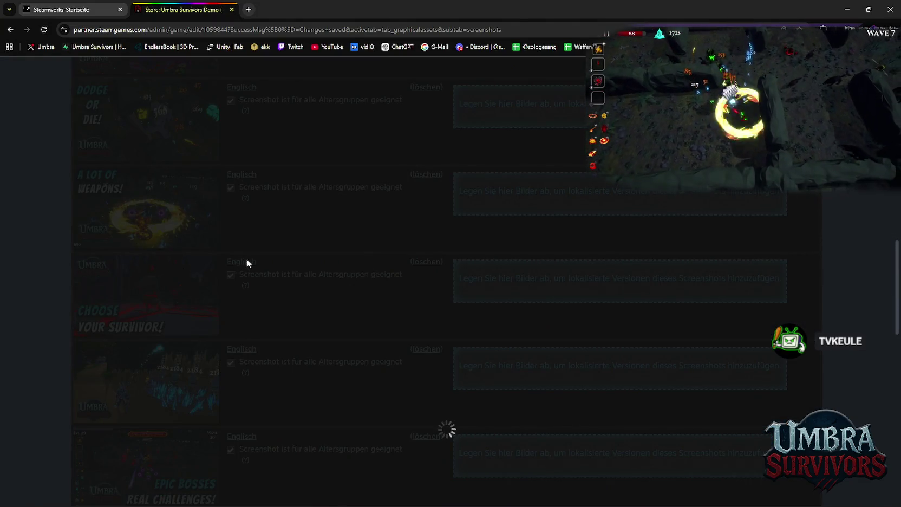
{"action": "scroll", "coordinate": [254, 249], "scroll_direction": "up", "scroll_amount": 4}
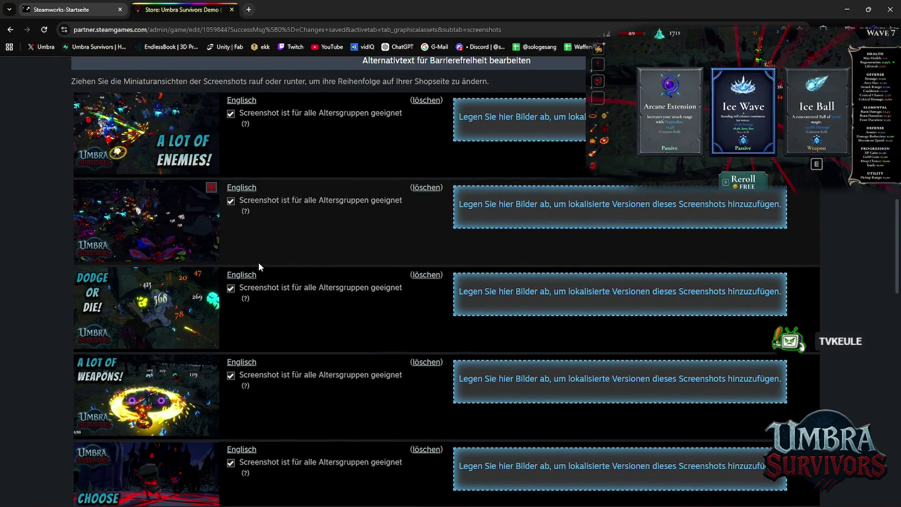
{"action": "scroll", "coordinate": [258, 263], "scroll_direction": "down", "scroll_amount": 2}
{"action": "scroll", "coordinate": [258, 263], "scroll_direction": "up", "scroll_amount": 2}
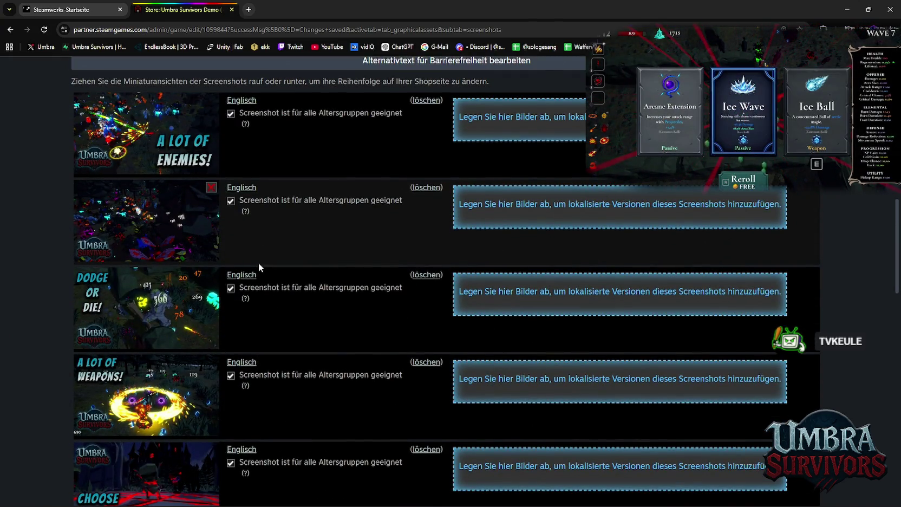
Delete the uncaptioned dark screenshot, place Choose Your Survivor after Unlock New Character, and save.
{"action": "left_click", "coordinate": [212, 188]}
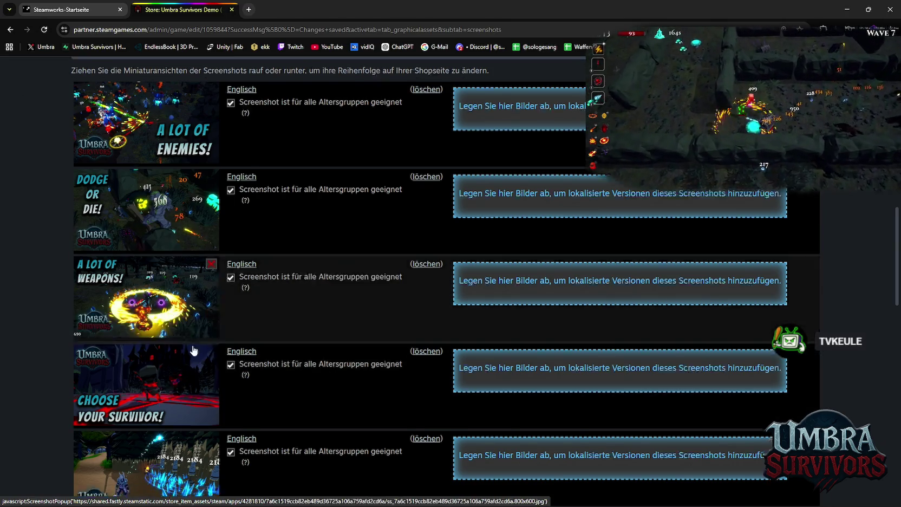
{"action": "scroll", "coordinate": [223, 308], "scroll_direction": "down", "scroll_amount": 10}
{"action": "scroll", "coordinate": [232, 298], "scroll_direction": "up", "scroll_amount": 5}
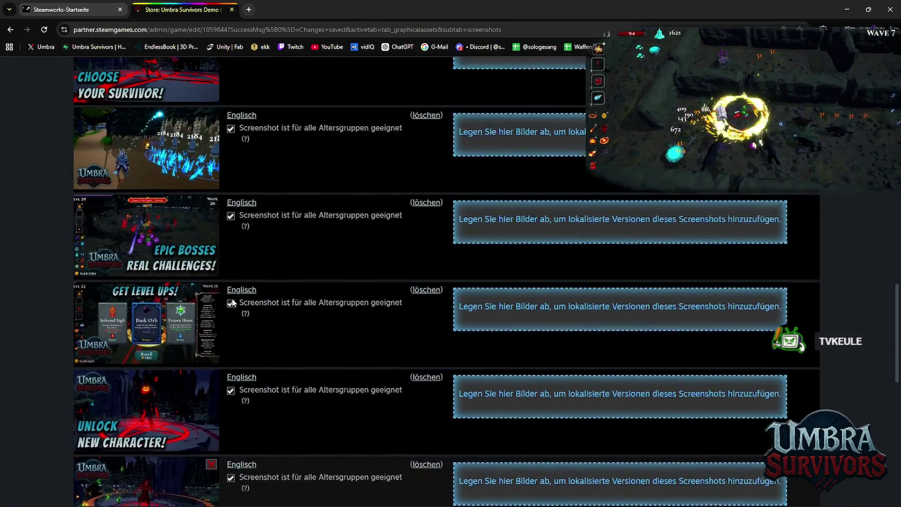
{"action": "left_click_drag", "start_coordinate": [136, 173], "coordinate": [138, 490]}
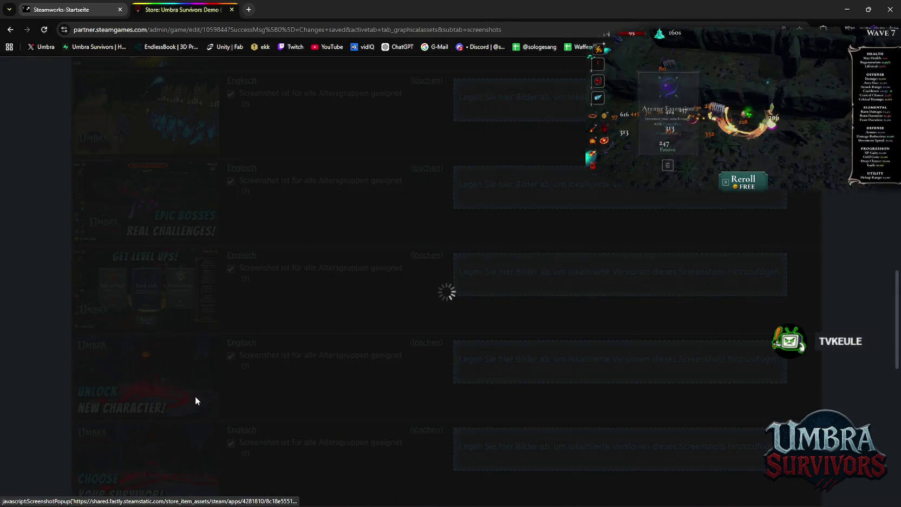
{"action": "scroll", "coordinate": [222, 359], "scroll_direction": "up", "scroll_amount": 5}
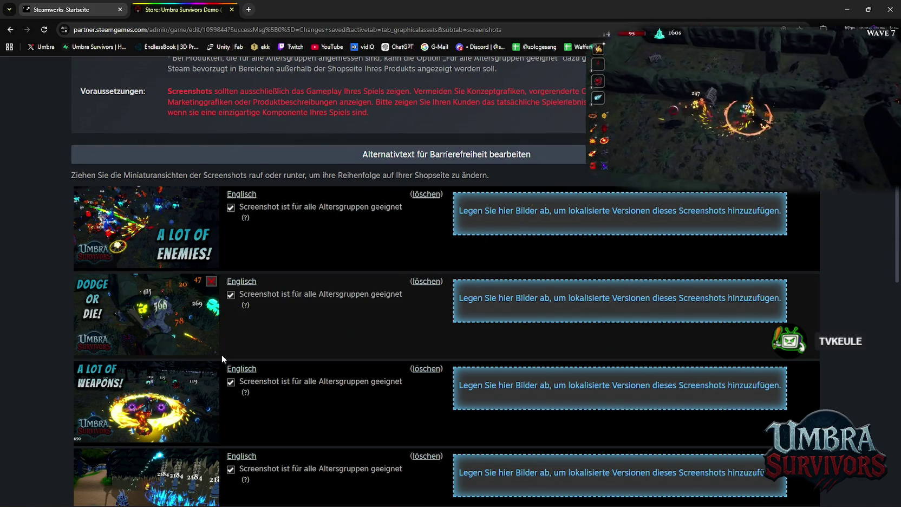
{"action": "scroll", "coordinate": [222, 355], "scroll_direction": "down", "scroll_amount": 3}
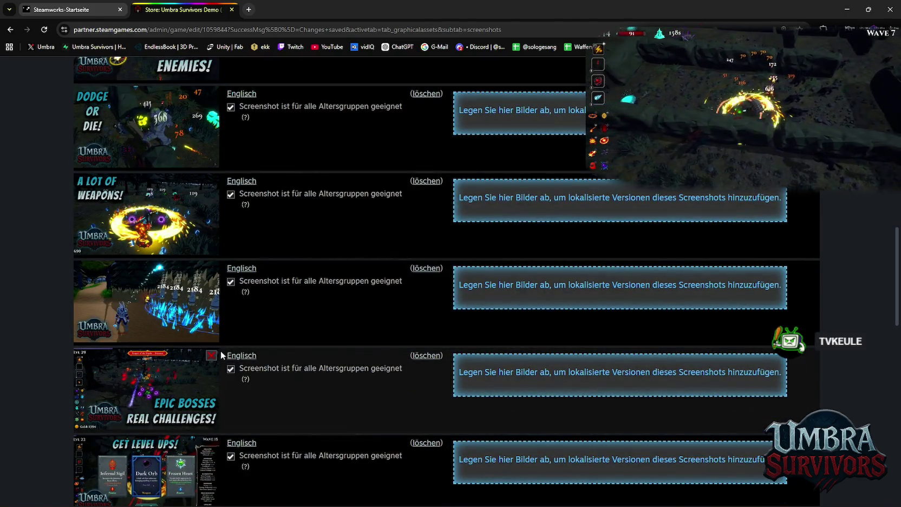
{"action": "scroll", "coordinate": [219, 355], "scroll_direction": "down", "scroll_amount": 2}
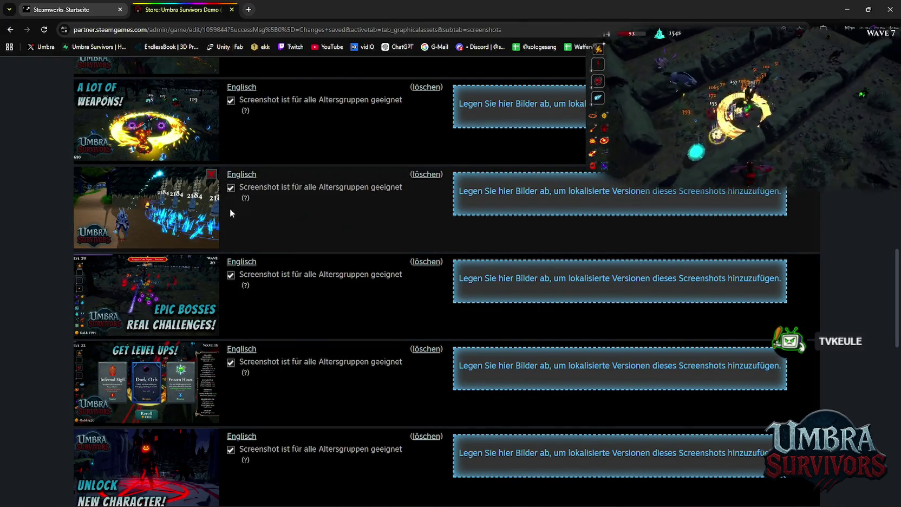
{"action": "scroll", "coordinate": [214, 142], "scroll_direction": "down", "scroll_amount": 2}
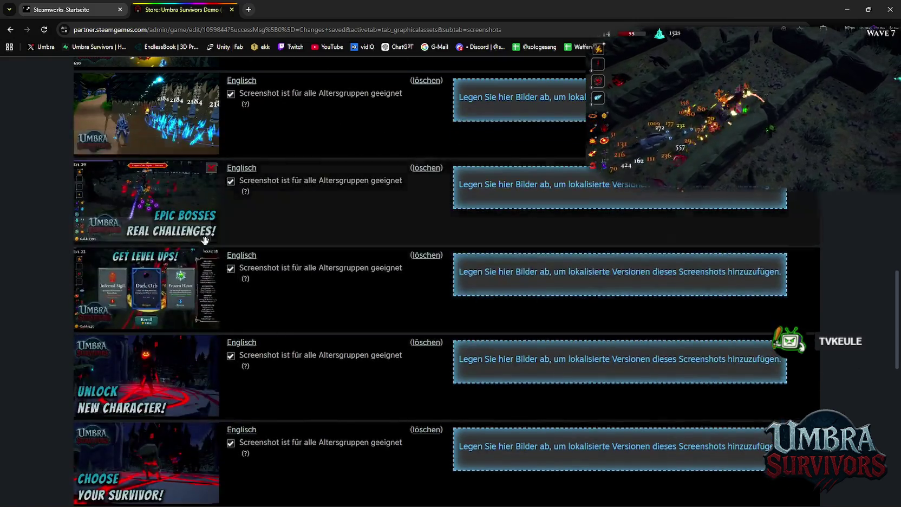
{"action": "scroll", "coordinate": [219, 249], "scroll_direction": "down", "scroll_amount": 2}
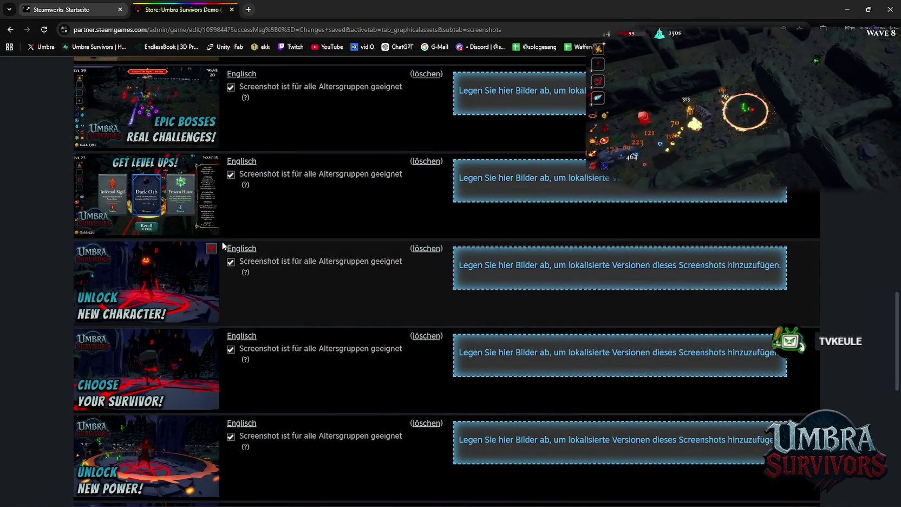
{"action": "scroll", "coordinate": [222, 245], "scroll_direction": "down", "scroll_amount": 4}
{"action": "scroll", "coordinate": [222, 241], "scroll_direction": "down", "scroll_amount": 4}
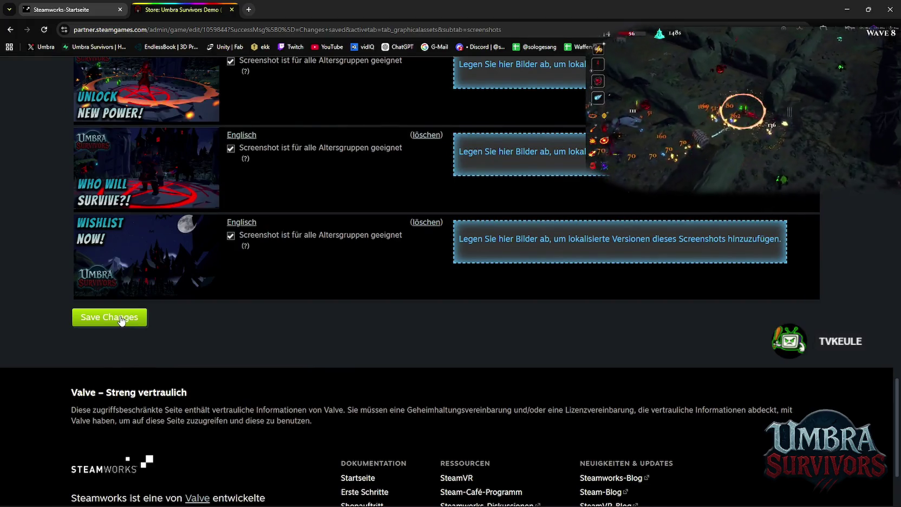
{"action": "left_click", "coordinate": [121, 320]}
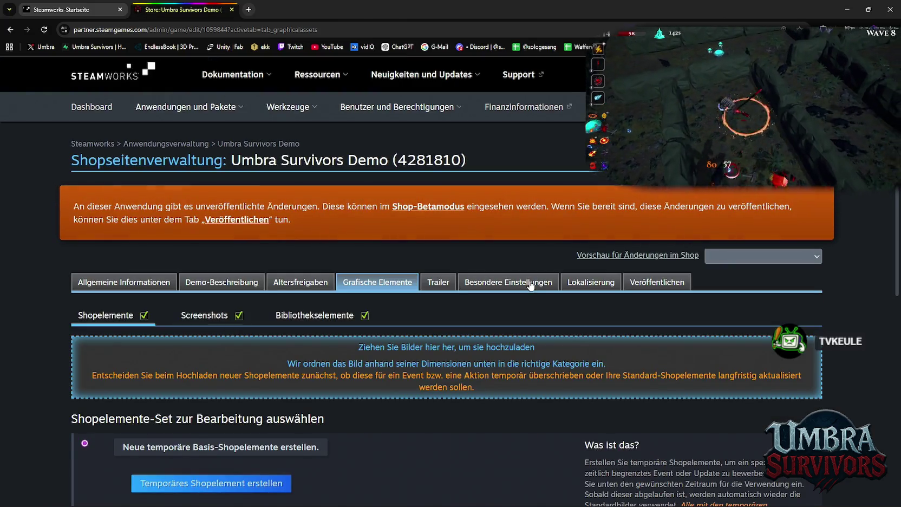
Reload the Veröffentlichen section and publish the saved Umbra Survivors Demo changes publicly.
{"action": "left_click", "coordinate": [531, 286]}
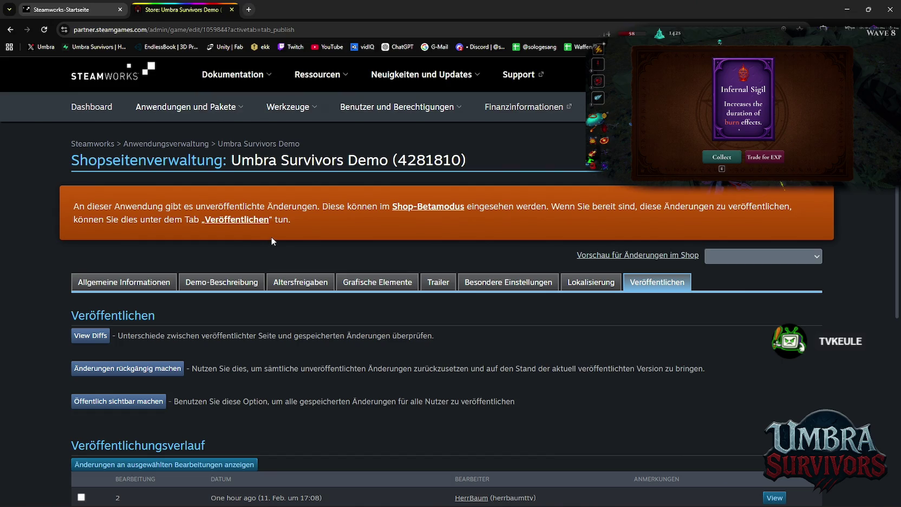
{"action": "left_click", "coordinate": [237, 219]}
{"action": "scroll", "coordinate": [285, 349], "scroll_direction": "down", "scroll_amount": 5}
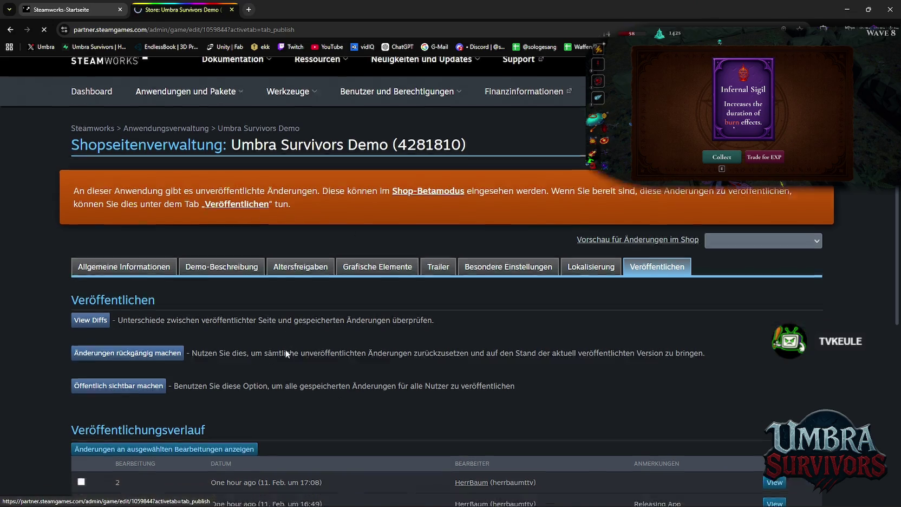
{"action": "scroll", "coordinate": [313, 252], "scroll_direction": "down", "scroll_amount": 4}
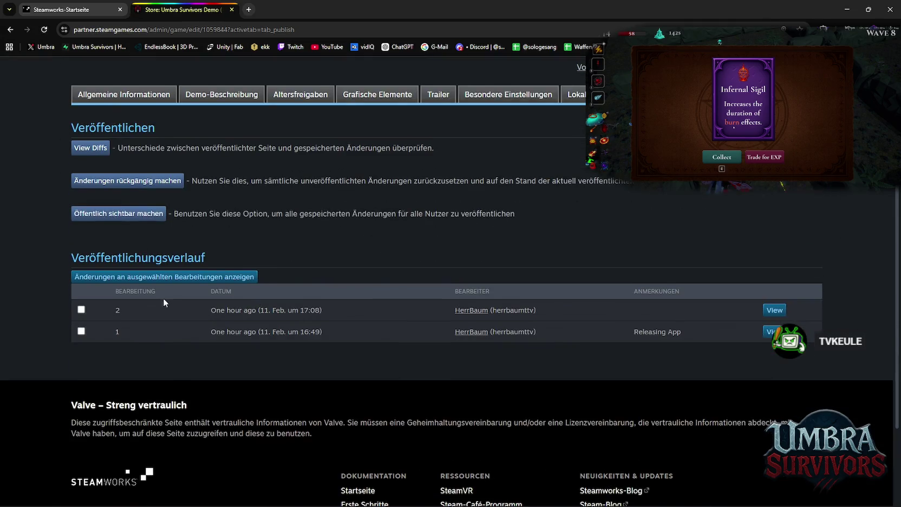
{"action": "left_click", "coordinate": [106, 217]}
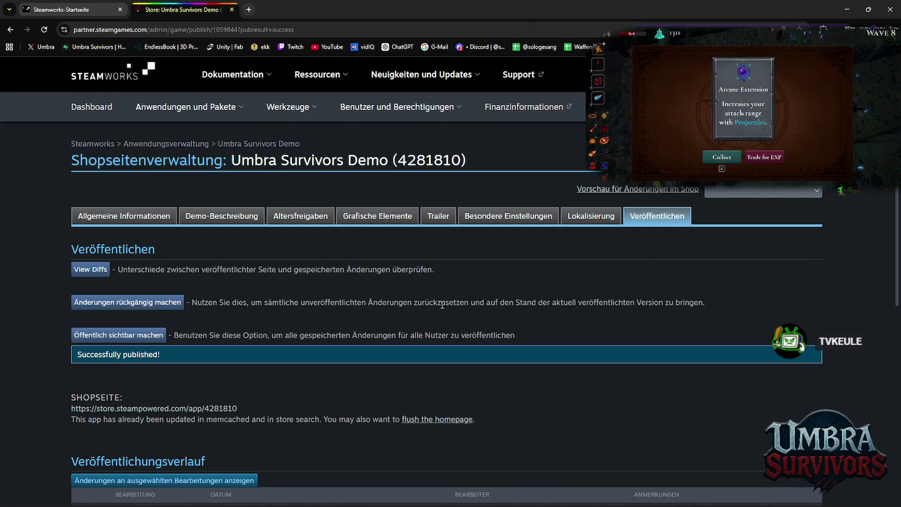
{"action": "scroll", "coordinate": [442, 300], "scroll_direction": "down", "scroll_amount": 4}
{"action": "scroll", "coordinate": [441, 299], "scroll_direction": "up", "scroll_amount": 4}
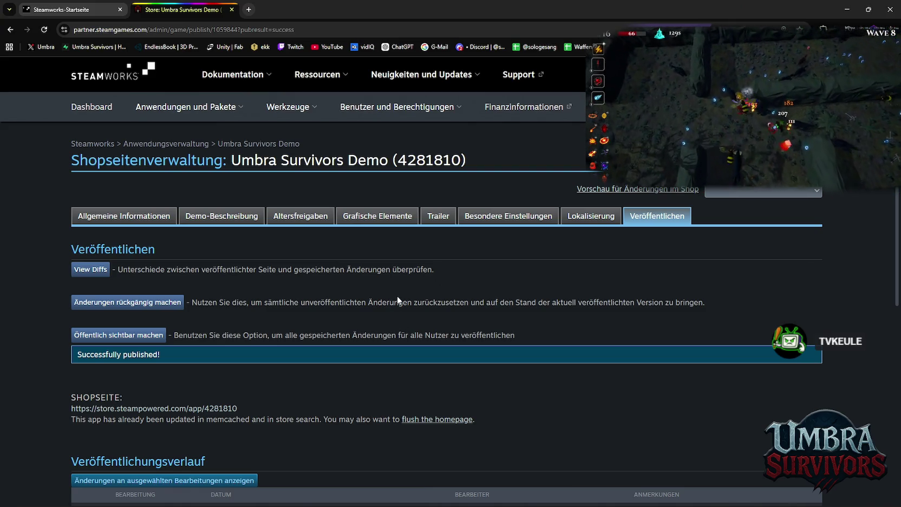
{"action": "scroll", "coordinate": [352, 322], "scroll_direction": "down", "scroll_amount": 3}
{"action": "scroll", "coordinate": [352, 324], "scroll_direction": "up", "scroll_amount": 3}
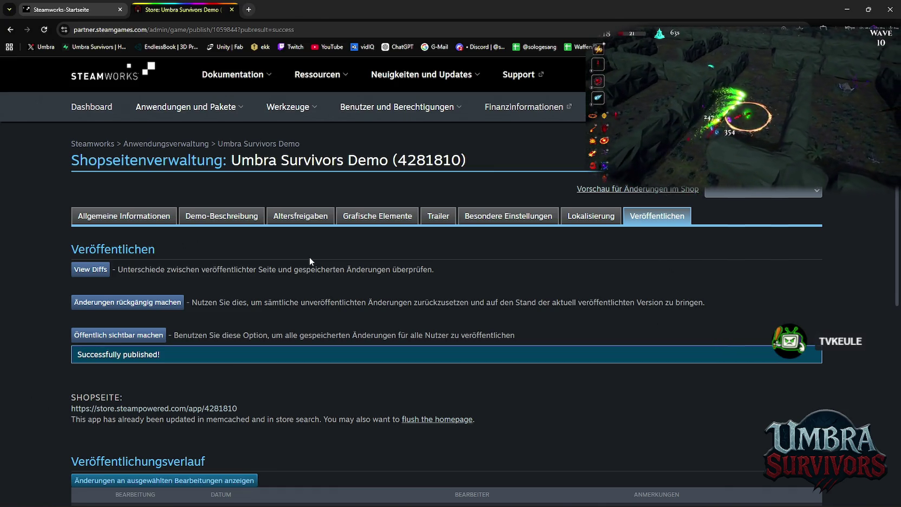
{"action": "scroll", "coordinate": [309, 256], "scroll_direction": "down", "scroll_amount": 3}
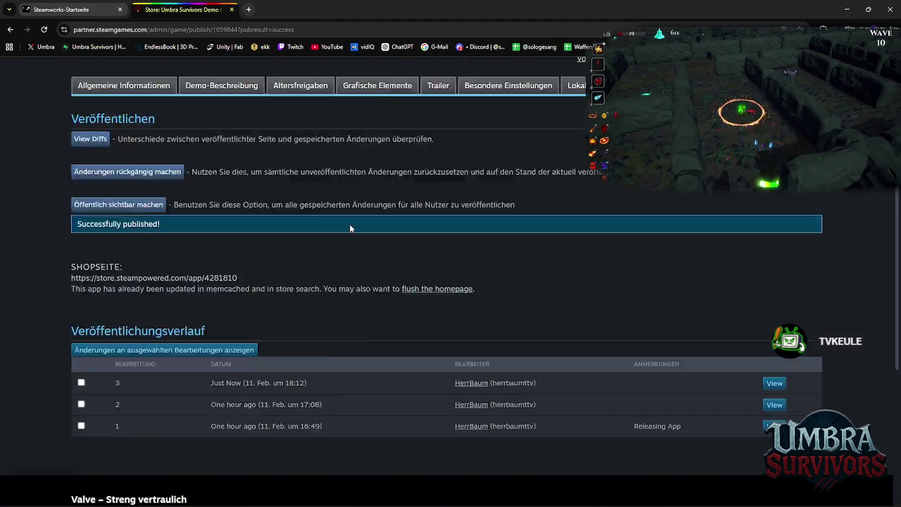
Check the Veröffentlichungsverlauf table for the new edit 3, then return to the Unity editor.
{"action": "scroll", "coordinate": [310, 257], "scroll_direction": "up", "scroll_amount": 3}
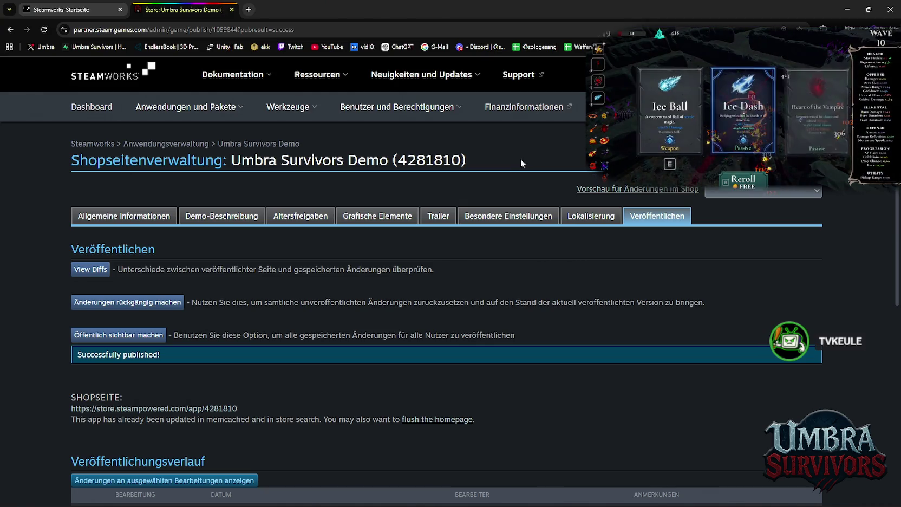
{"action": "scroll", "coordinate": [512, 272], "scroll_direction": "down", "scroll_amount": 3}
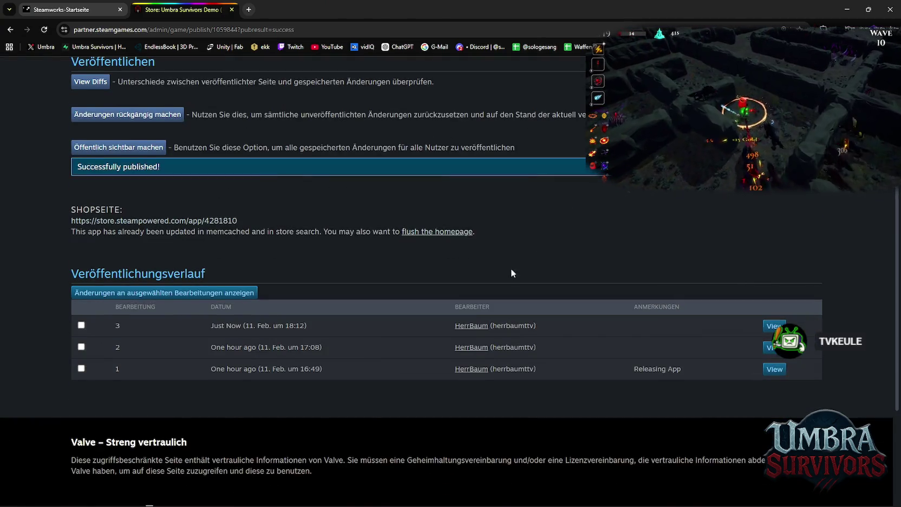
{"action": "mouse_move", "coordinate": [542, 496]}
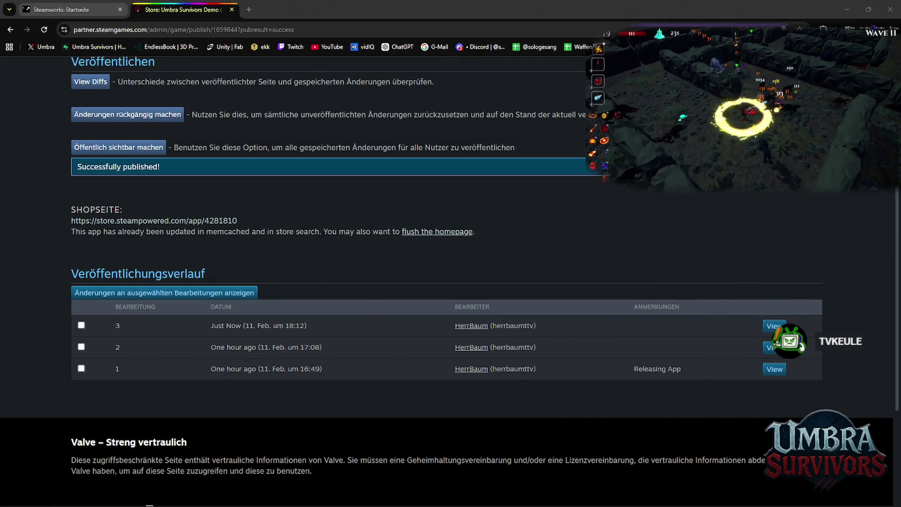
{"action": "key", "text": "alt+Tab"}
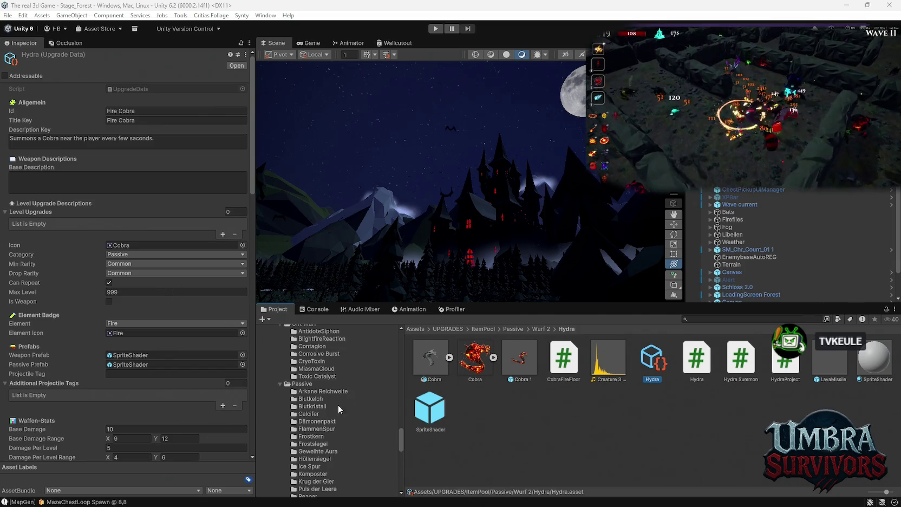
Bring up the Photoshop screenshots document briefly, then hide Photoshop to return to Unity.
{"action": "scroll", "coordinate": [325, 425], "scroll_direction": "up", "scroll_amount": 15}
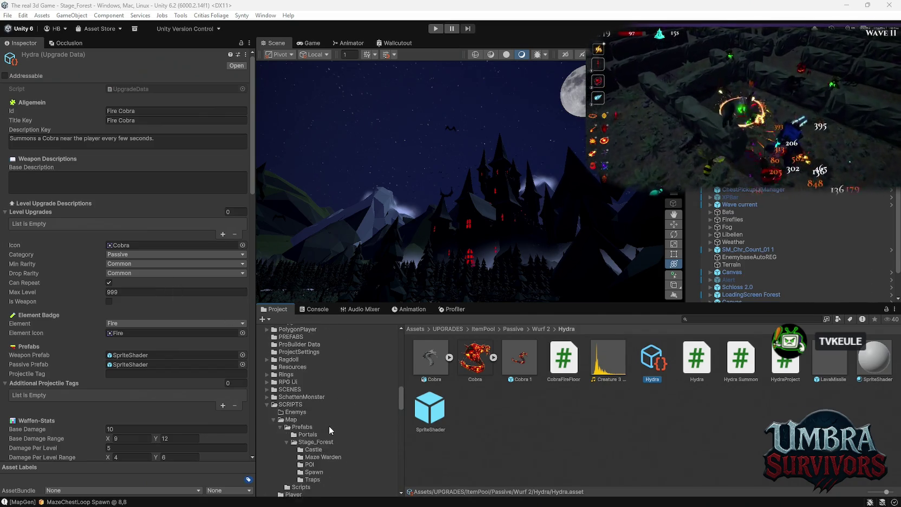
{"action": "scroll", "coordinate": [329, 425], "scroll_direction": "up", "scroll_amount": 5}
{"action": "mouse_move", "coordinate": [498, 497]}
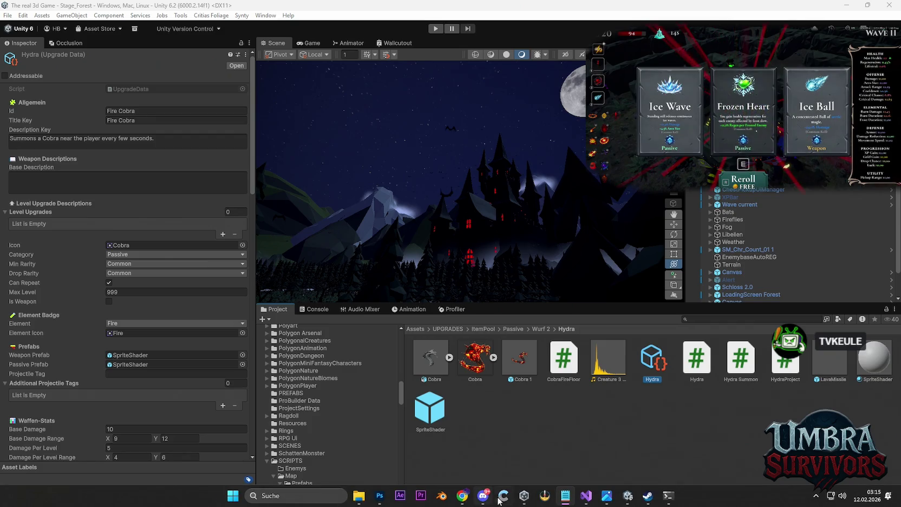
{"action": "left_click", "coordinate": [379, 495]}
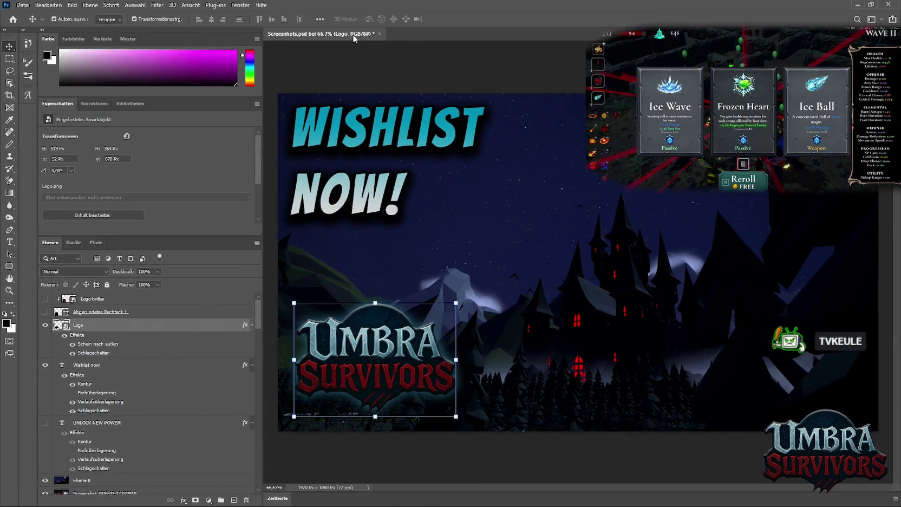
{"action": "left_click", "coordinate": [858, 5]}
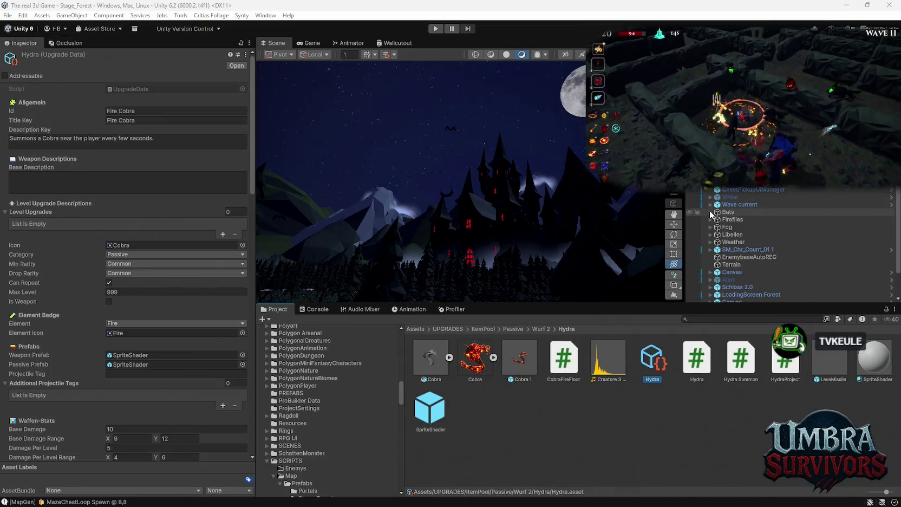
Search the Project window for 'werew' and open the Werewolf animations folder.
{"action": "left_click", "coordinate": [726, 319]}
{"action": "type", "text": "re"}
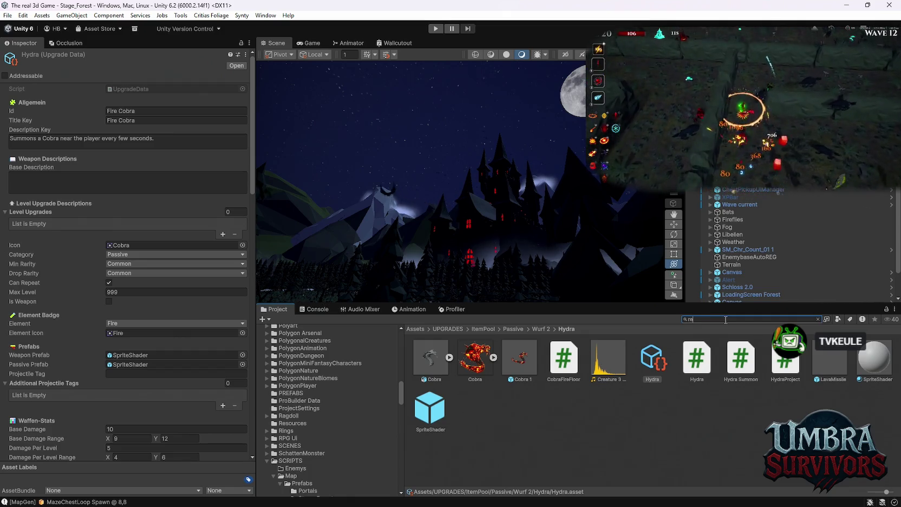
{"action": "type", "text": "wo"}
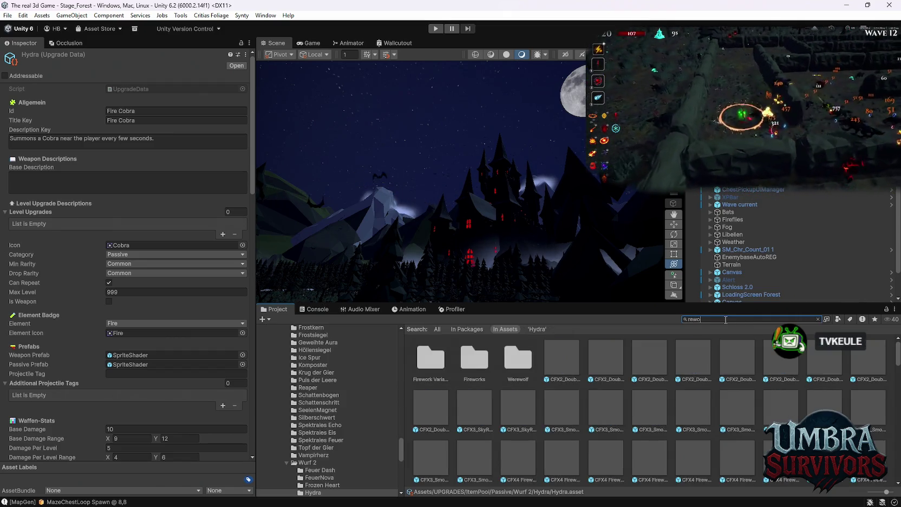
{"action": "key", "text": "BackSpace"}
{"action": "key", "text": "BackSpace"}
{"action": "key", "text": "BackSpace"}
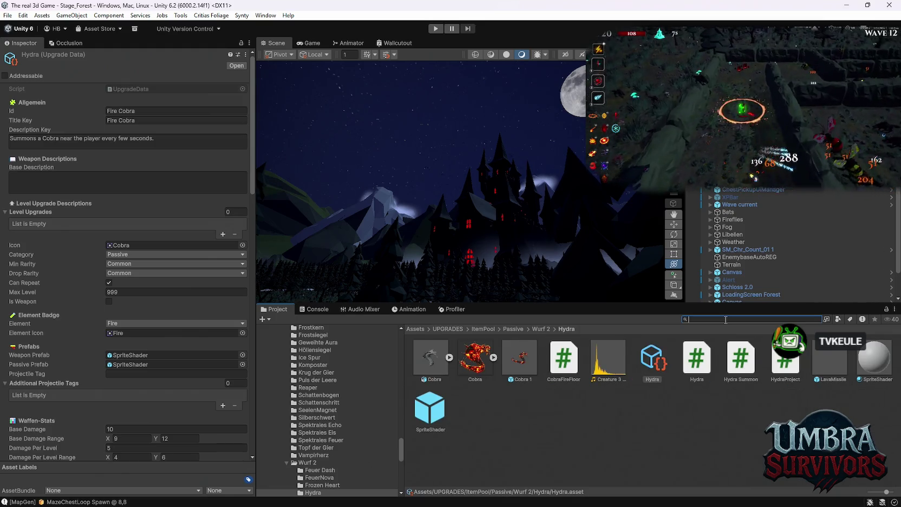
{"action": "type", "text": "wer"}
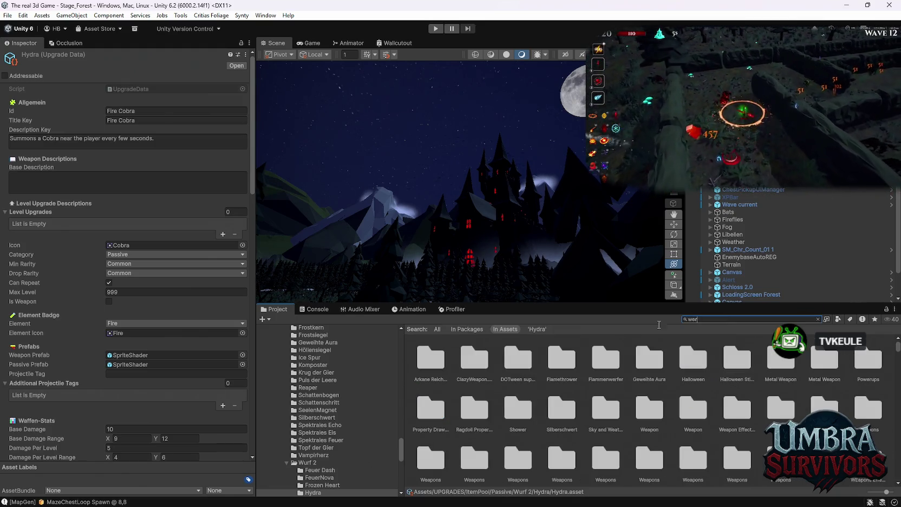
{"action": "type", "text": "ew"}
{"action": "left_click", "coordinate": [474, 357]}
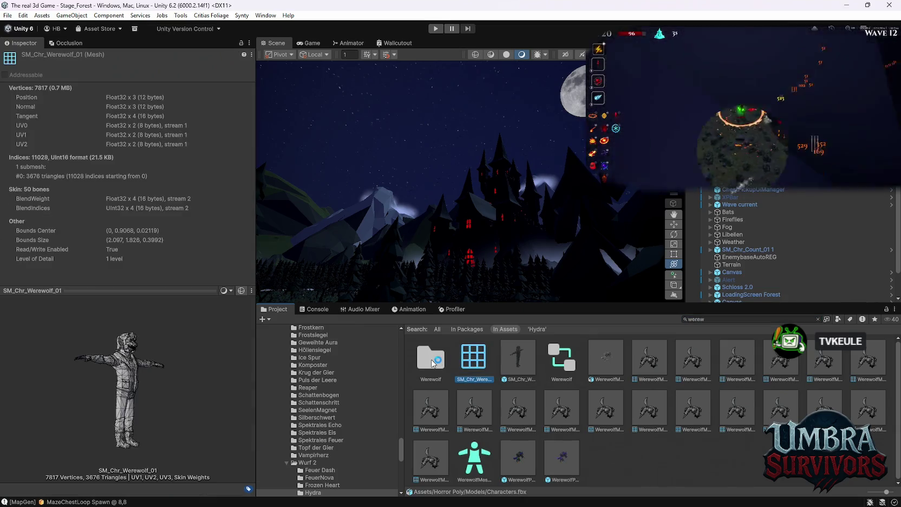
{"action": "double_click", "coordinate": [432, 363]}
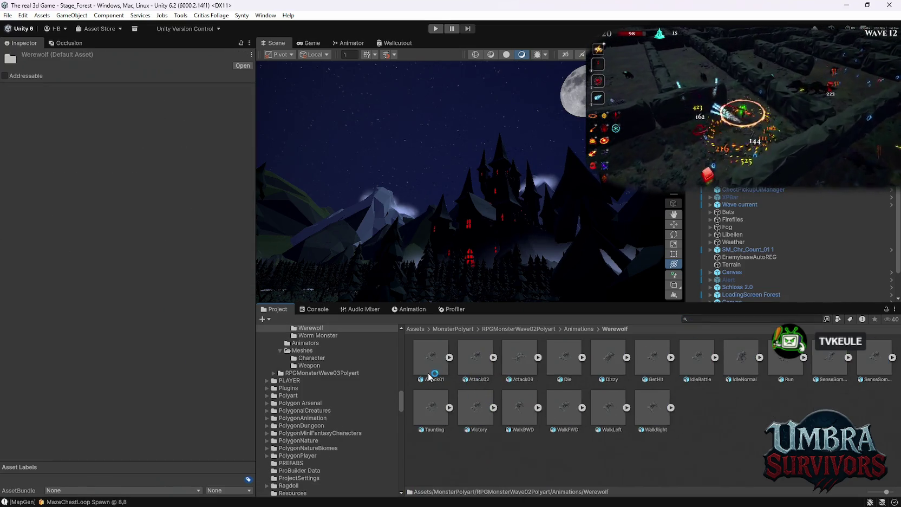
Preview the werewolf's Attack01 and WalkBWD animation clips.
{"action": "left_click", "coordinate": [430, 363]}
{"action": "left_click_drag", "start_coordinate": [167, 389], "coordinate": [141, 406]}
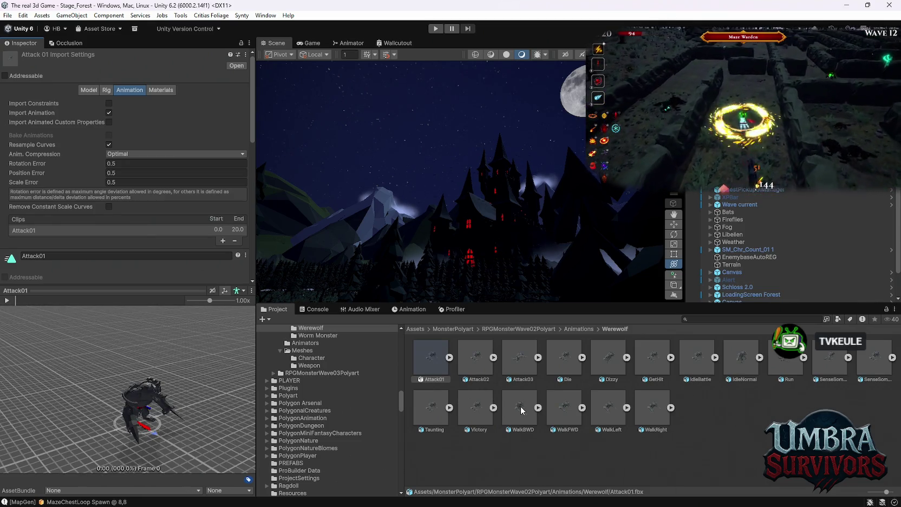
{"action": "left_click", "coordinate": [521, 410]}
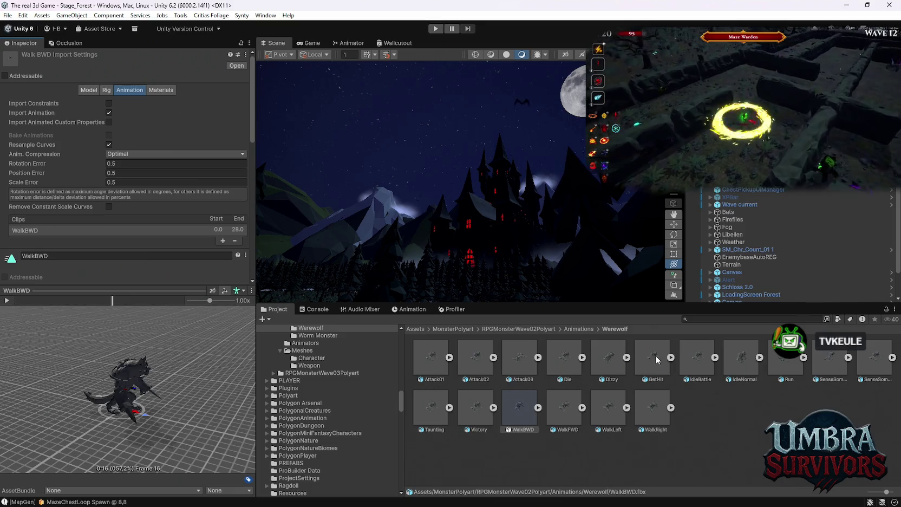
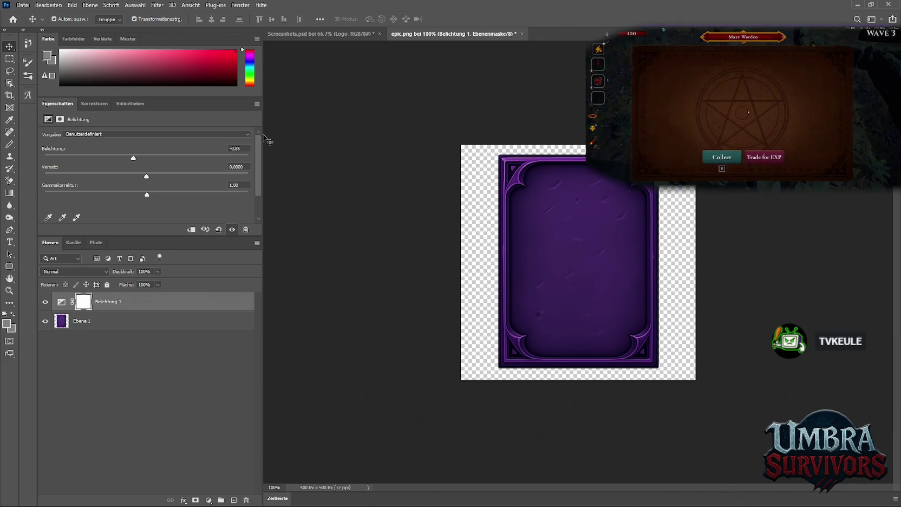
Minimize the Photoshop epic card window and bring up the Umbra Survivors Demo store page.
{"action": "mouse_move", "coordinate": [644, 505]}
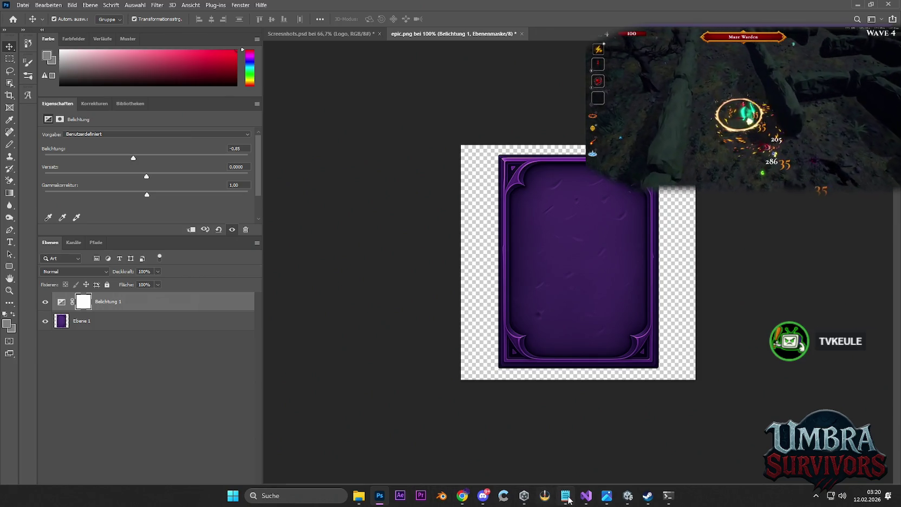
{"action": "mouse_move", "coordinate": [565, 495]}
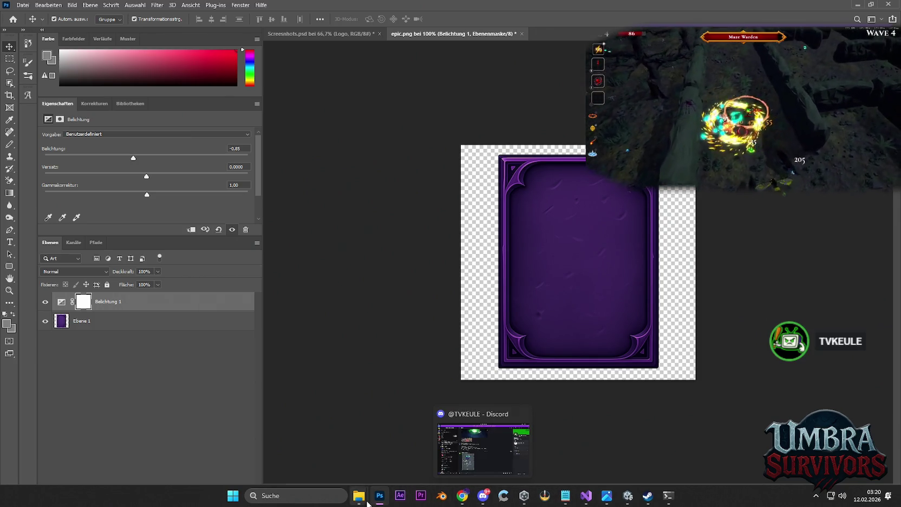
{"action": "mouse_move", "coordinate": [359, 496]}
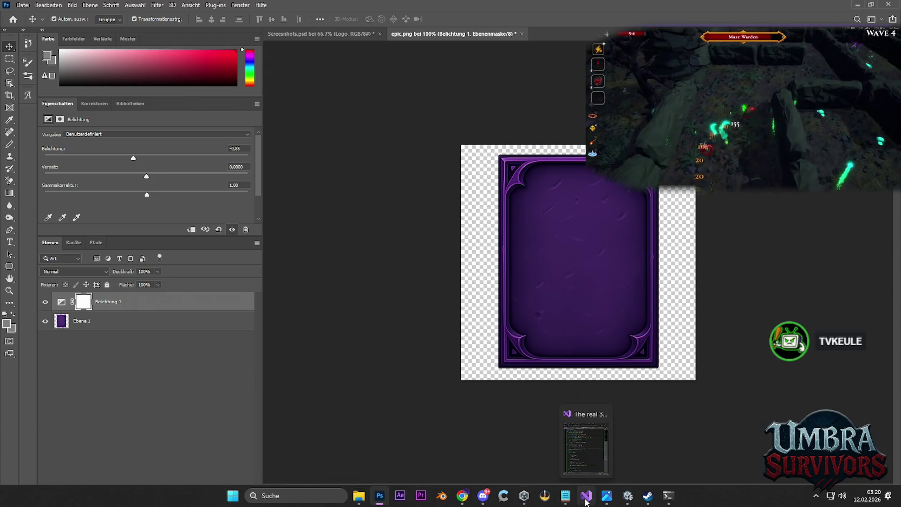
{"action": "mouse_move", "coordinate": [600, 502]}
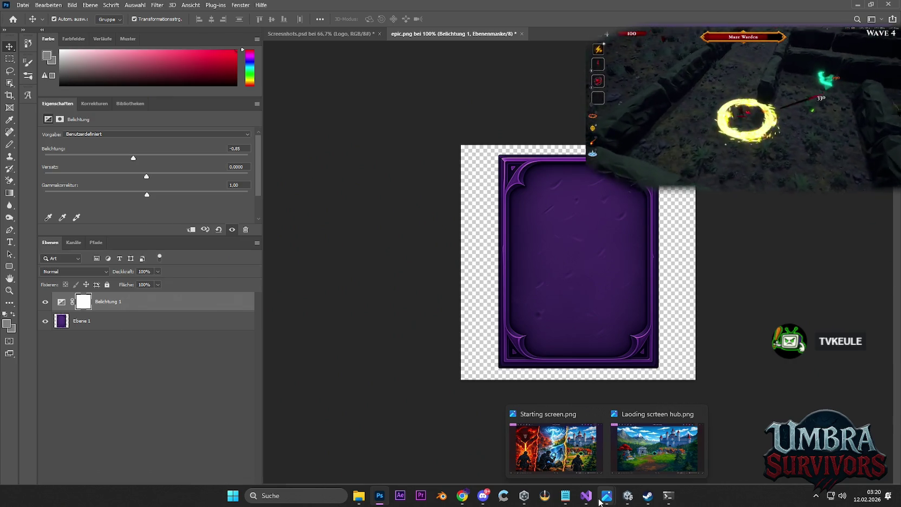
{"action": "mouse_move", "coordinate": [523, 499]}
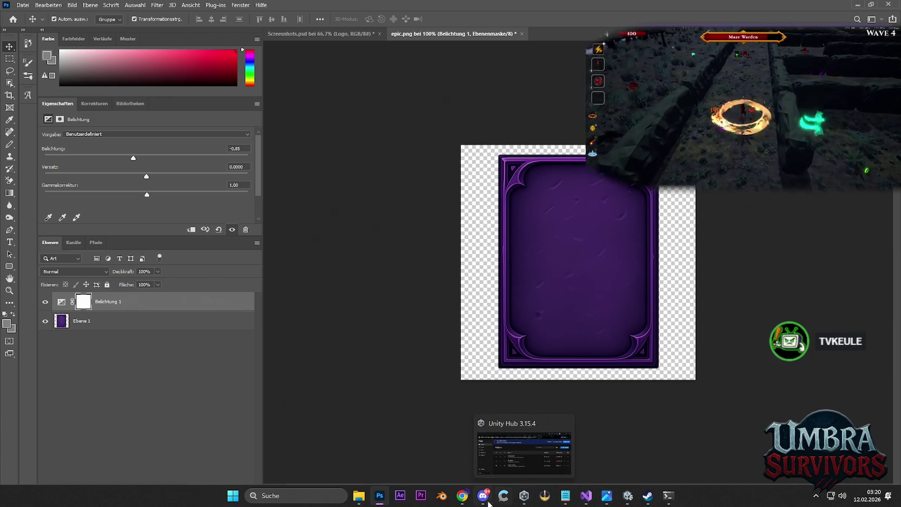
{"action": "left_click", "coordinate": [857, 5]}
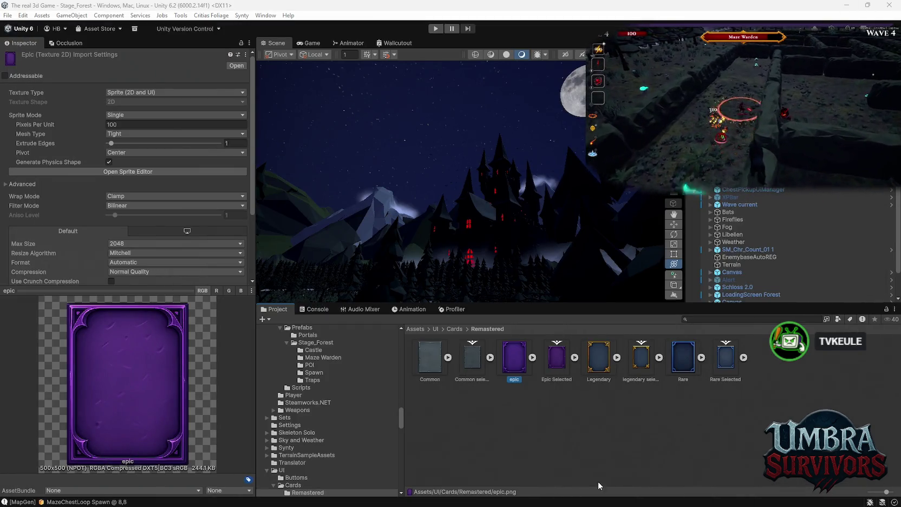
{"action": "mouse_move", "coordinate": [544, 500]}
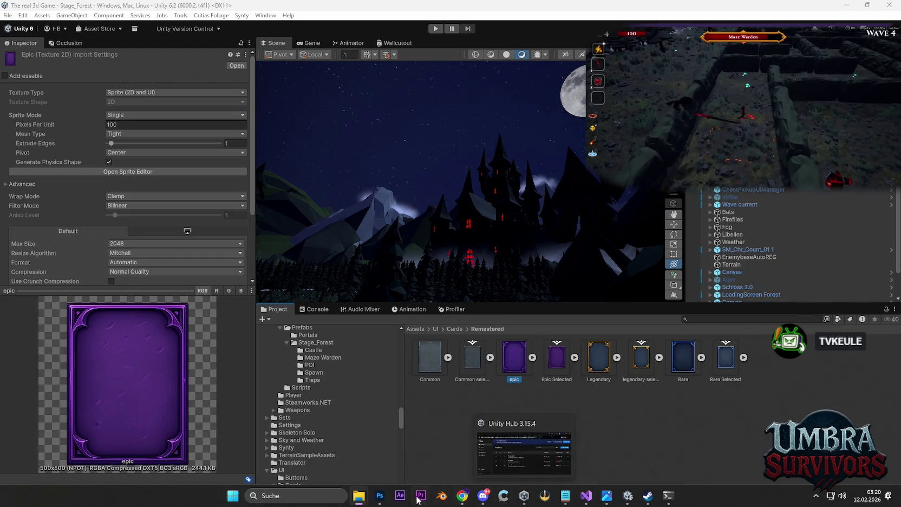
{"action": "left_click", "coordinate": [647, 496]}
{"action": "scroll", "coordinate": [383, 265], "scroll_direction": "down", "scroll_amount": 5}
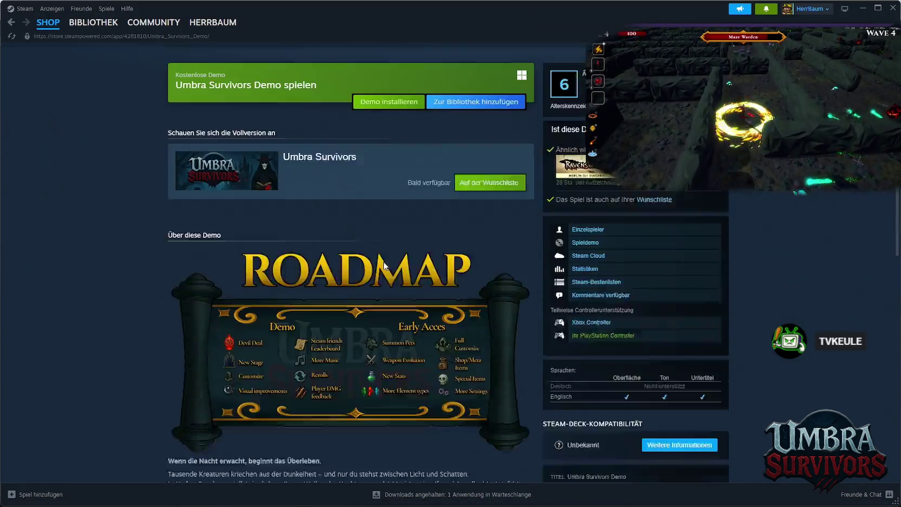
{"action": "scroll", "coordinate": [381, 268], "scroll_direction": "up", "scroll_amount": 7}
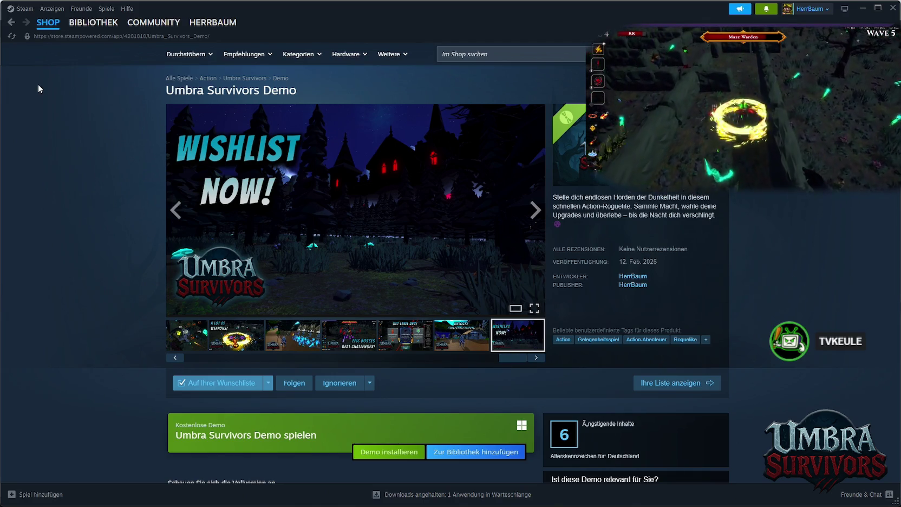
{"action": "mouse_move", "coordinate": [44, 29]}
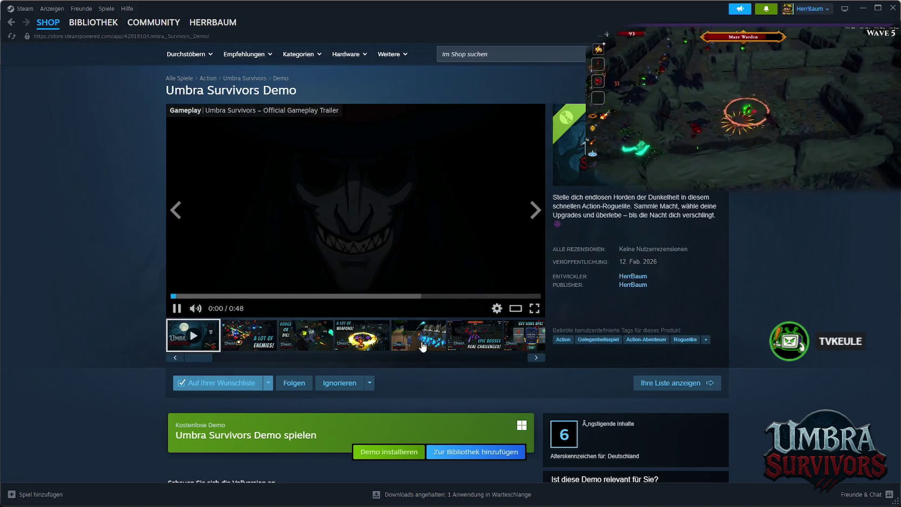
{"action": "left_click", "coordinate": [422, 346]}
{"action": "left_click", "coordinate": [458, 348]}
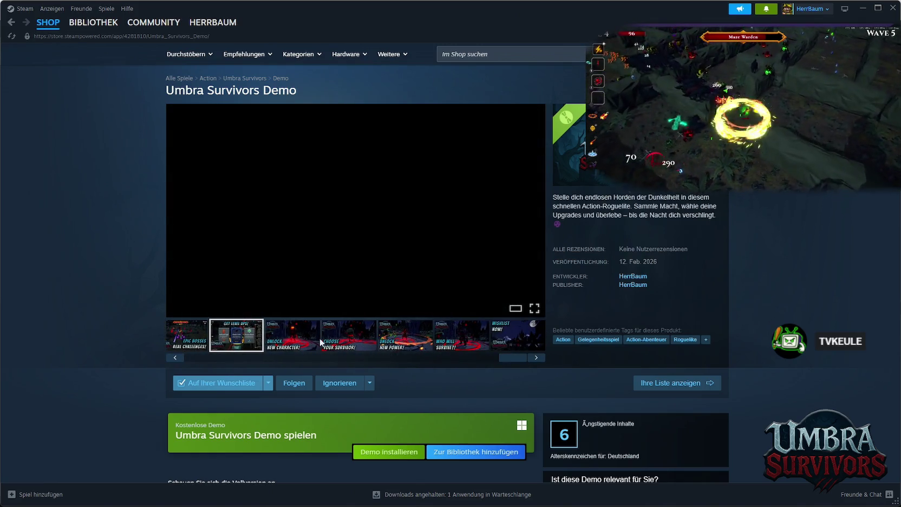
{"action": "left_click", "coordinate": [296, 339]}
{"action": "left_click", "coordinate": [347, 345]}
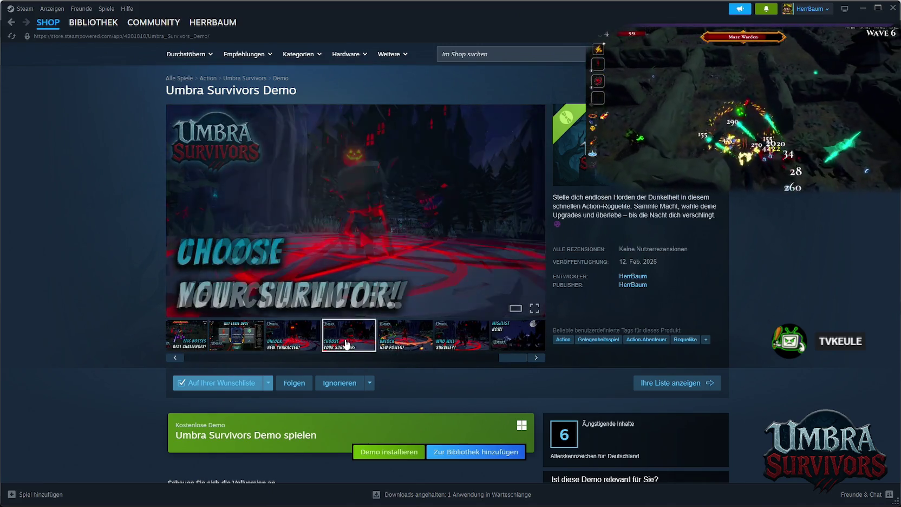
{"action": "left_click", "coordinate": [386, 348]}
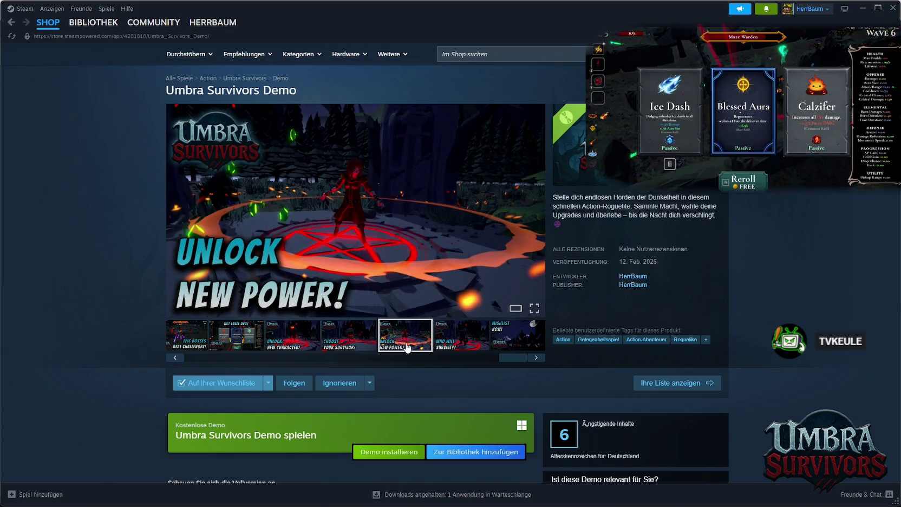
{"action": "left_click", "coordinate": [441, 348]}
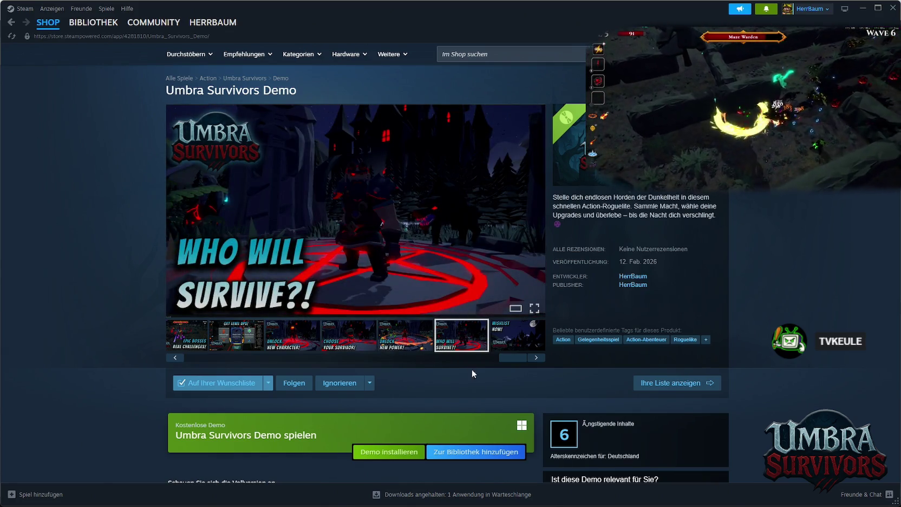
{"action": "left_click", "coordinate": [503, 346]}
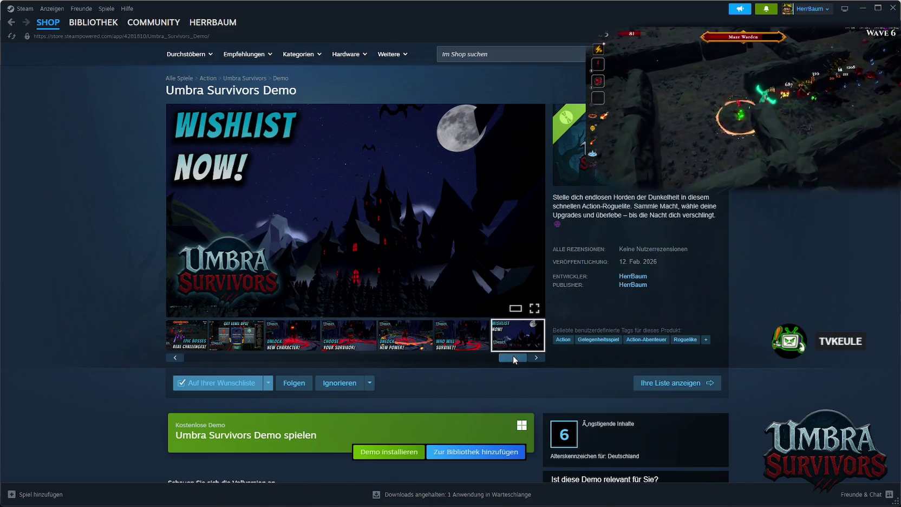
{"action": "left_click_drag", "start_coordinate": [513, 359], "coordinate": [199, 358]}
{"action": "scroll", "coordinate": [412, 390], "scroll_direction": "down", "scroll_amount": 3}
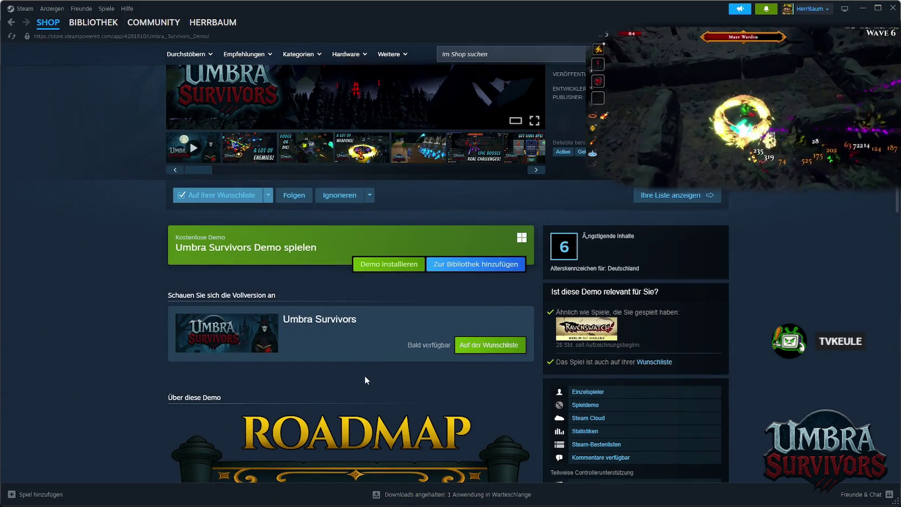
{"action": "scroll", "coordinate": [368, 379], "scroll_direction": "up", "scroll_amount": 2}
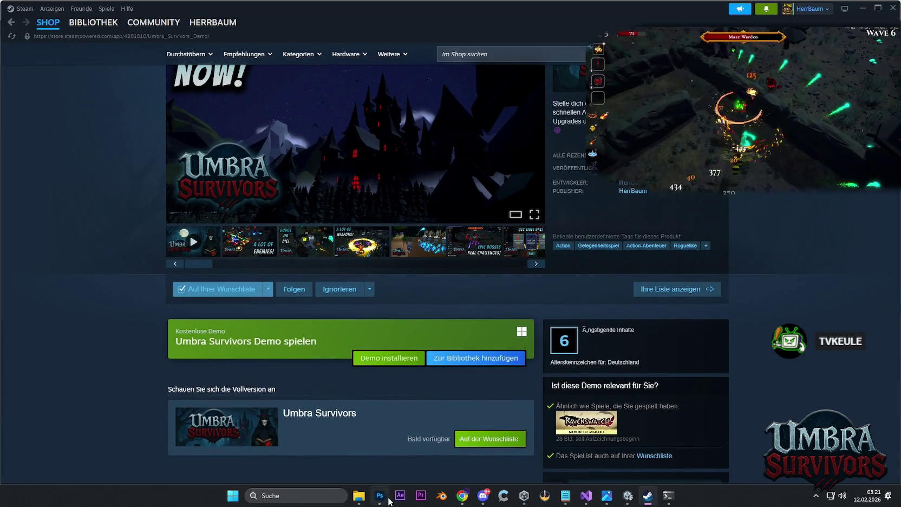
{"action": "left_click", "coordinate": [482, 495]}
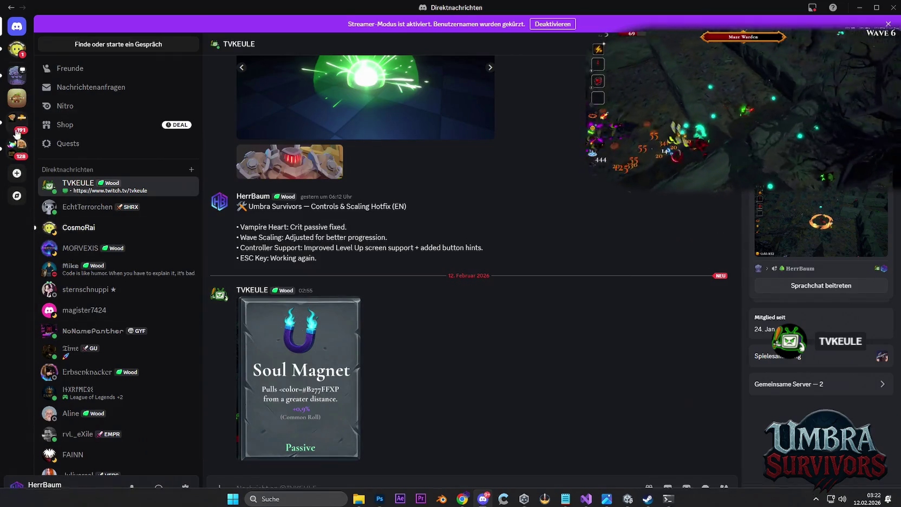
Open the unread direct message and view both attached images full-screen.
{"action": "left_click", "coordinate": [16, 74]}
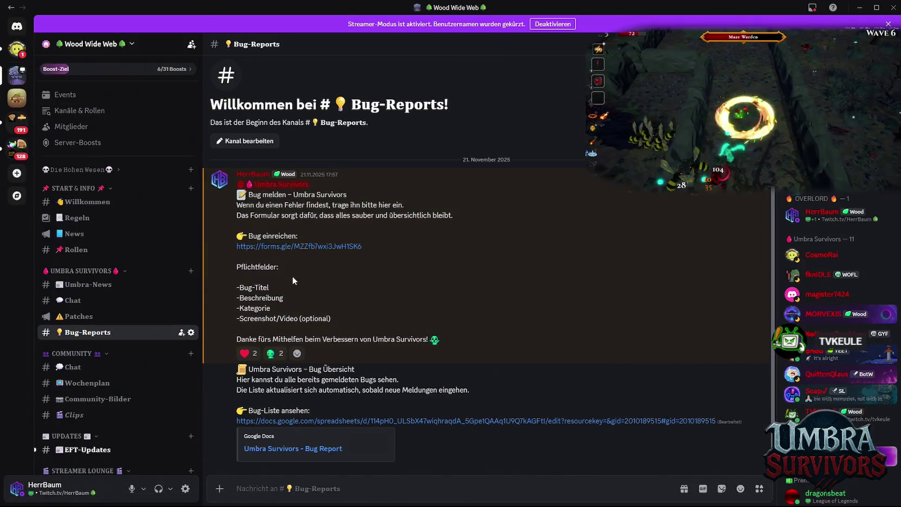
{"action": "scroll", "coordinate": [119, 271], "scroll_direction": "down", "scroll_amount": 5}
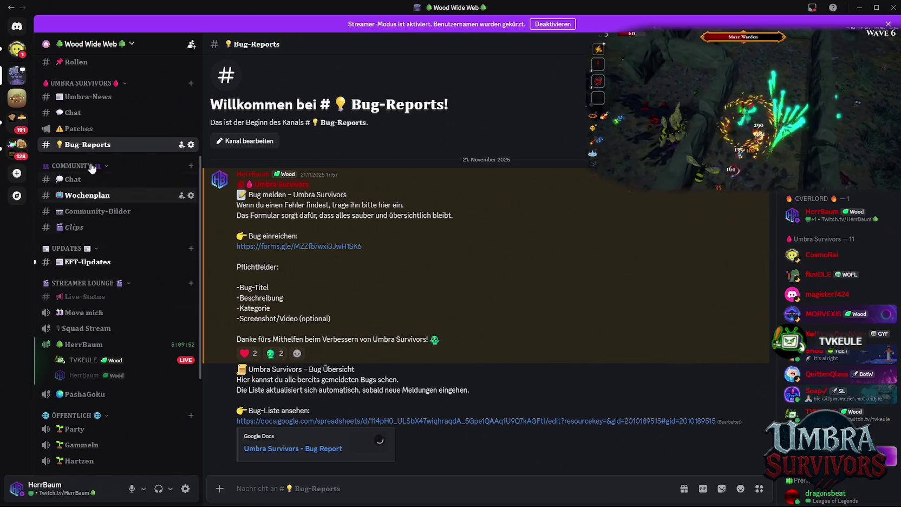
{"action": "left_click", "coordinate": [17, 50]}
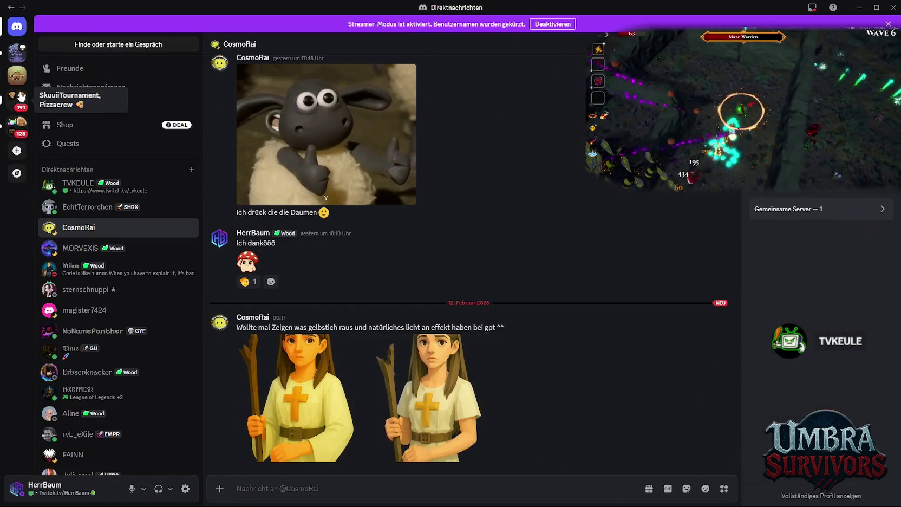
{"action": "left_click", "coordinate": [285, 393]}
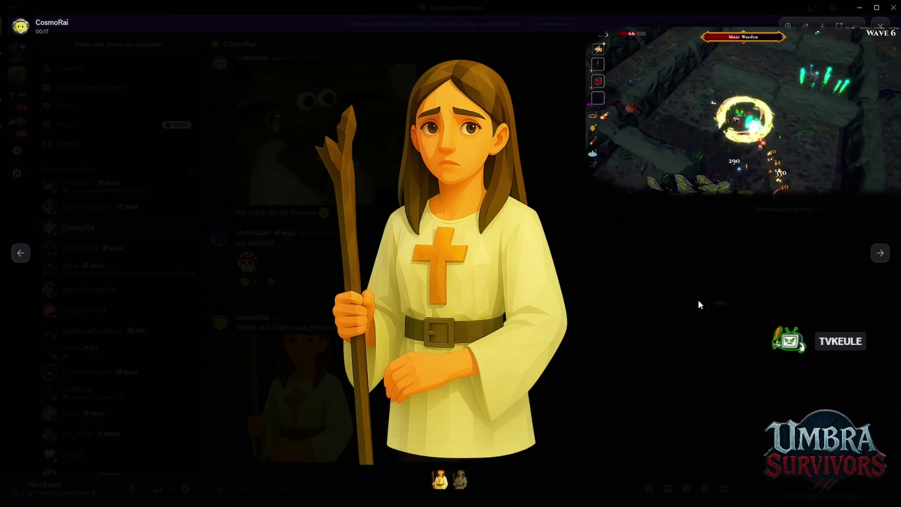
{"action": "left_click", "coordinate": [880, 253]}
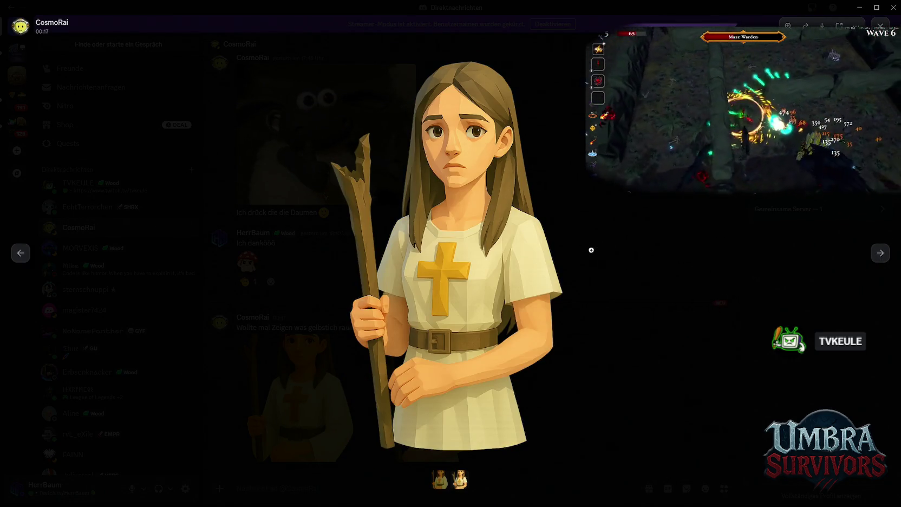
{"action": "left_click", "coordinate": [612, 341]}
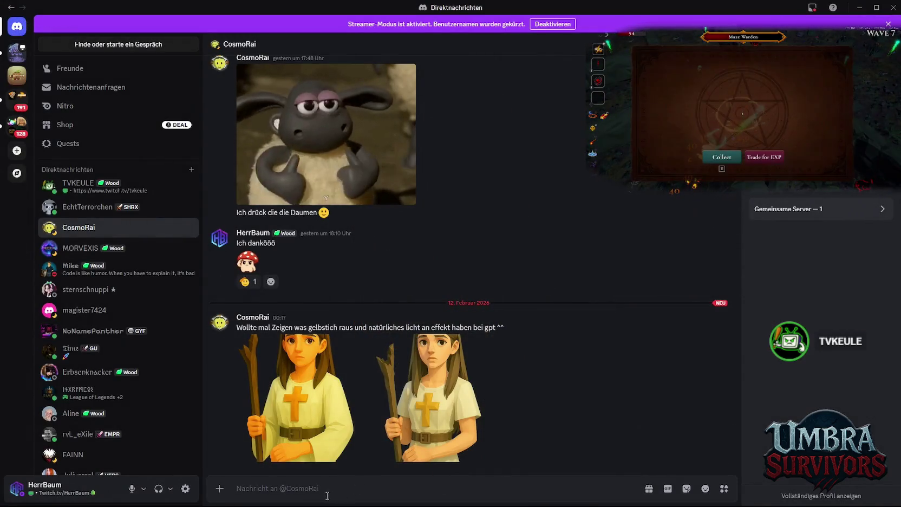
Reply 'ahhh jaaa check ich :D' and 'danek dir :D', then open the Bug-Reports bug list spreadsheet.
{"action": "type", "text": "ahhh jaaa check i"}
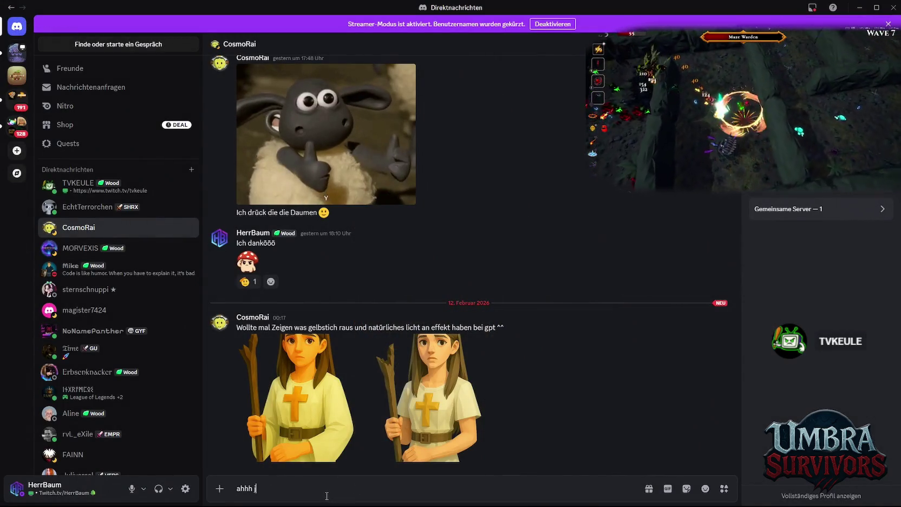
{"action": "type", "text": "ch :D"}
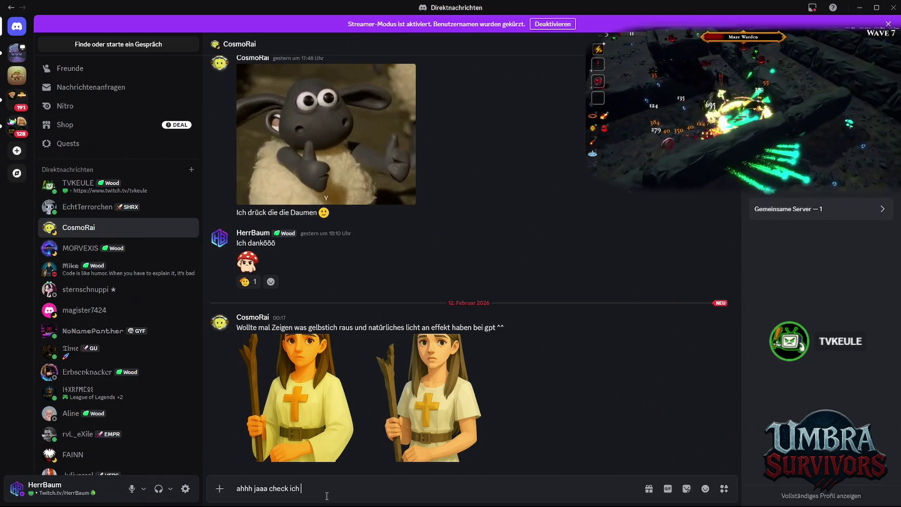
{"action": "key", "text": "Return"}
{"action": "type", "text": "danek dir :D"}
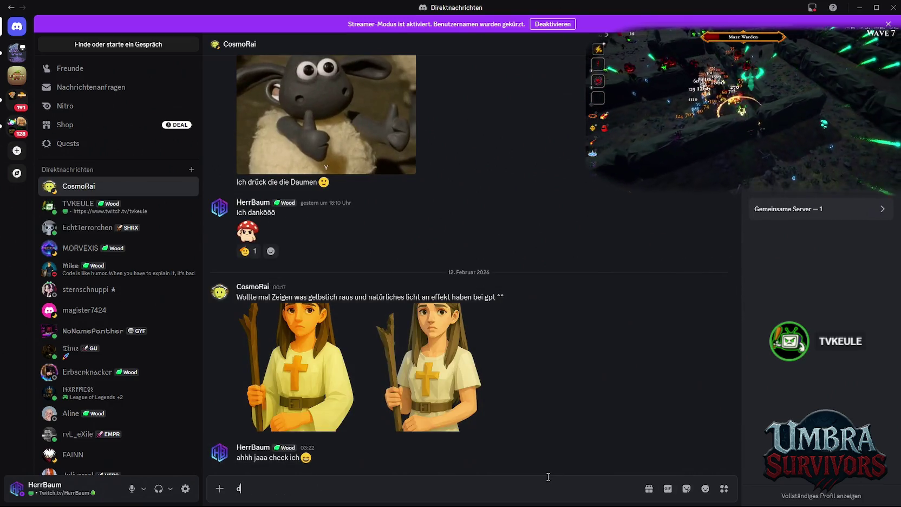
{"action": "key", "text": "Return"}
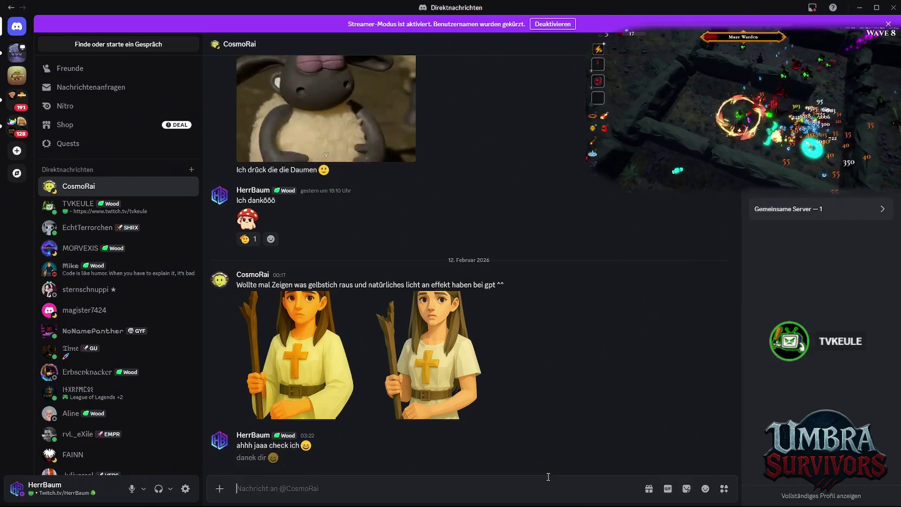
{"action": "left_click", "coordinate": [17, 52]}
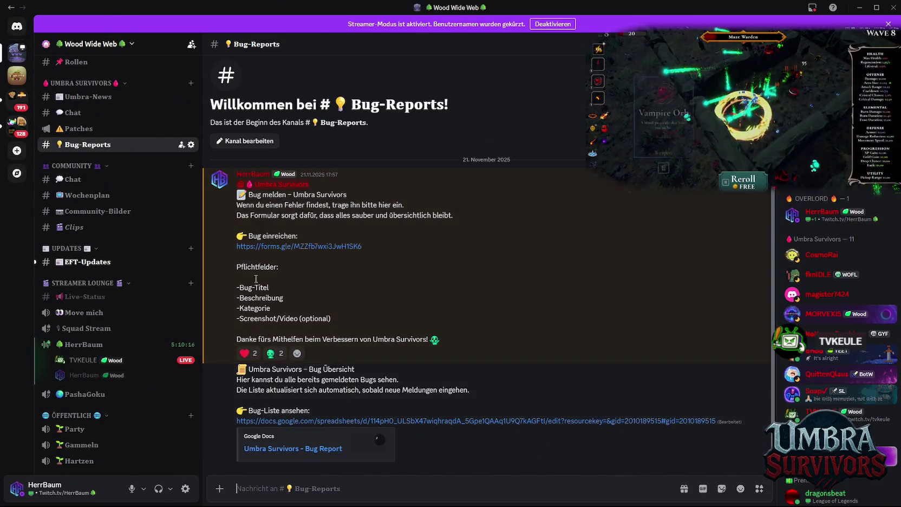
{"action": "left_click", "coordinate": [321, 421]}
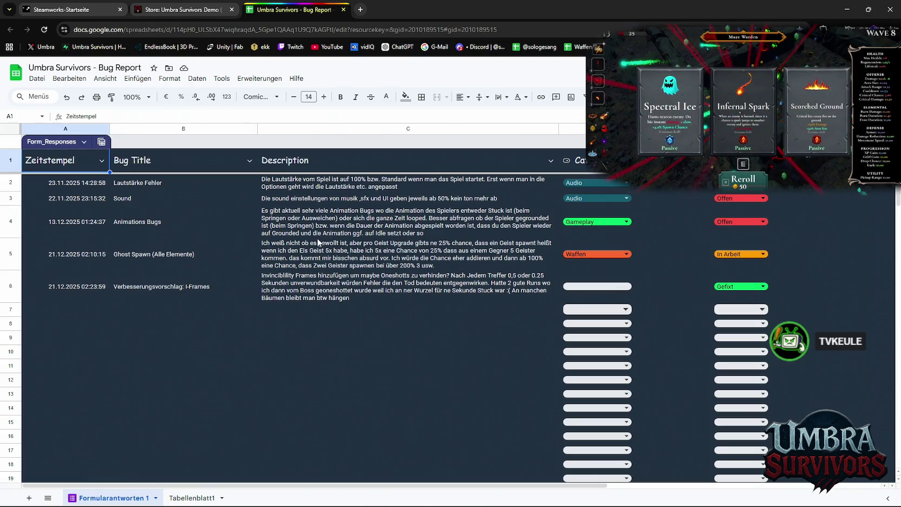
Clear bug report rows 2–6, check the Steamworks demo publish page, then return to Discord.
{"action": "left_click", "coordinate": [304, 287]}
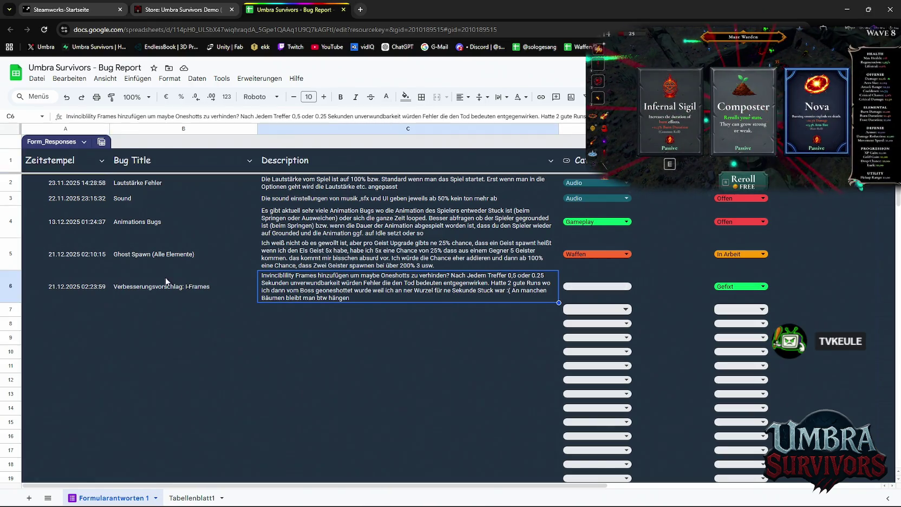
{"action": "left_click", "coordinate": [84, 289]}
{"action": "left_click", "coordinate": [740, 182]}
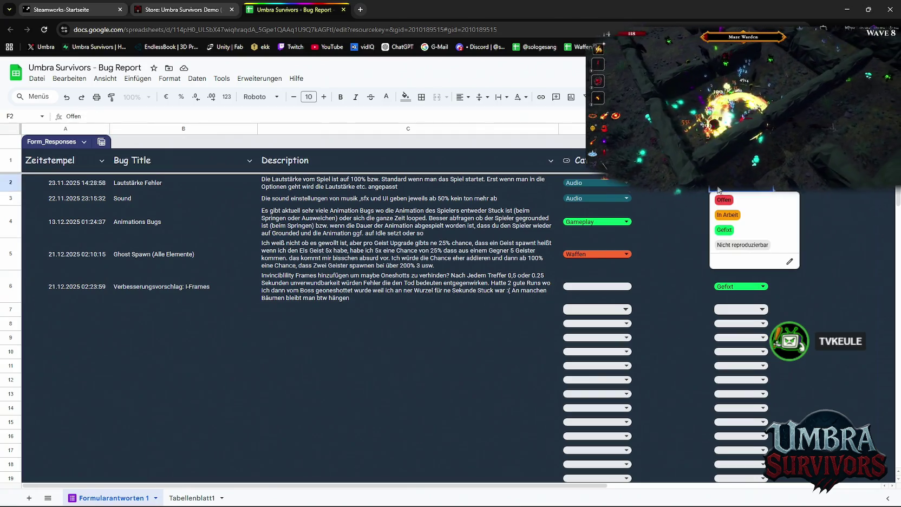
{"action": "left_click", "coordinate": [16, 289], "text": "shift"}
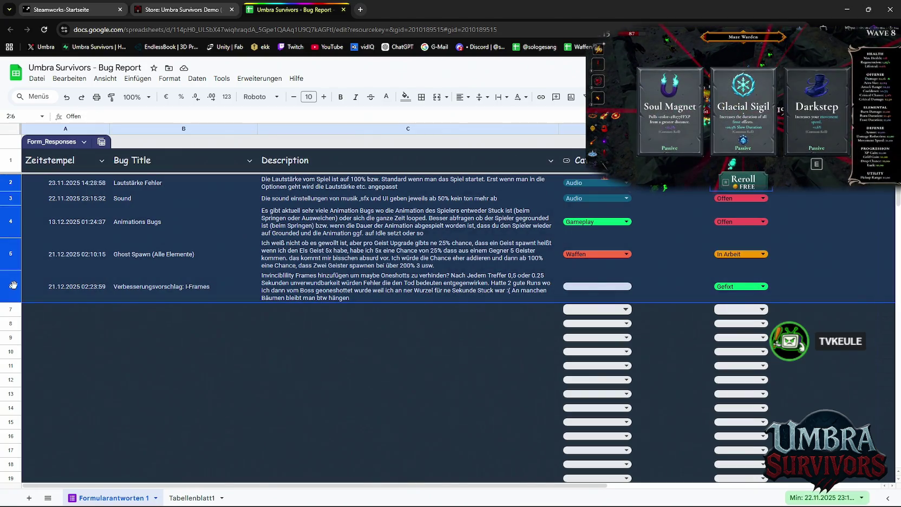
{"action": "key", "text": "Delete"}
{"action": "left_click", "coordinate": [304, 321]}
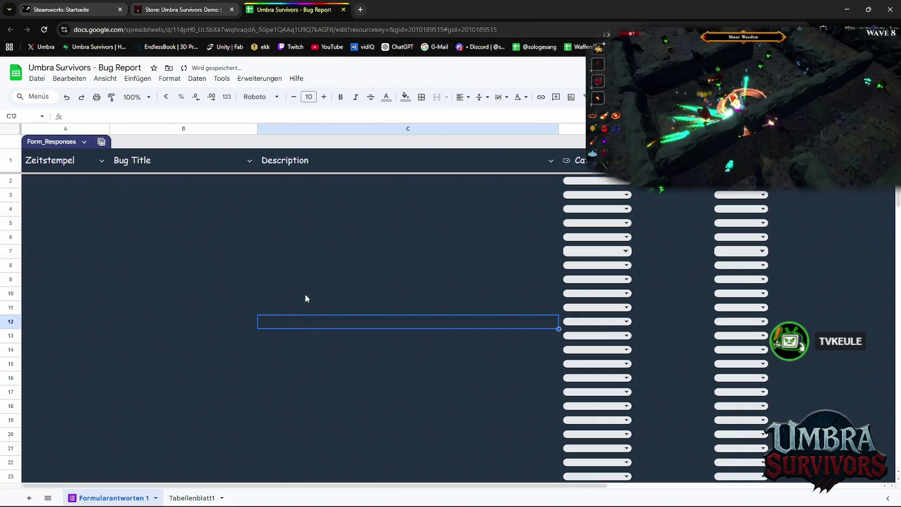
{"action": "left_click", "coordinate": [262, 236]}
{"action": "left_click", "coordinate": [184, 9]}
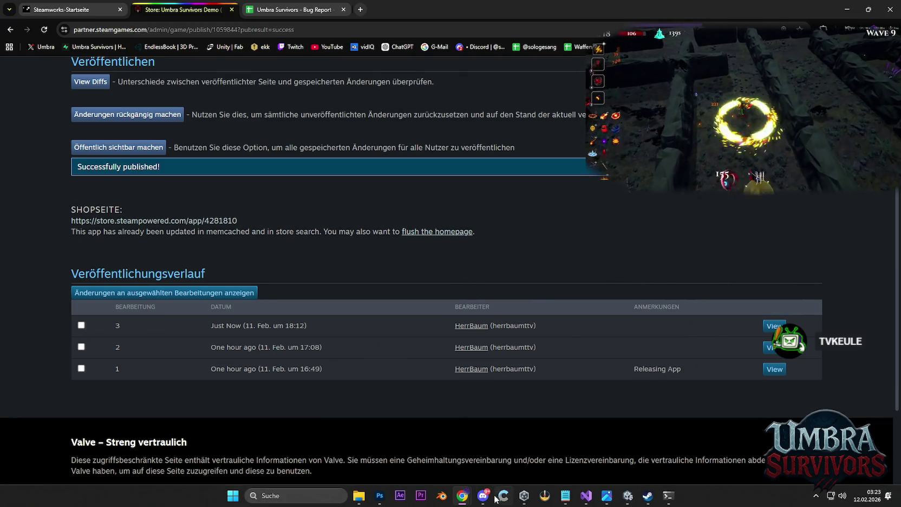
{"action": "left_click", "coordinate": [483, 498]}
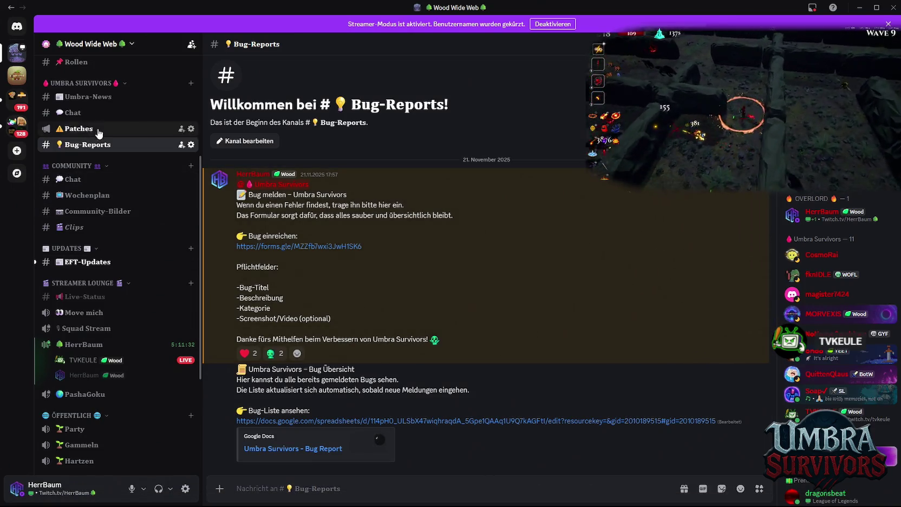
Open the Chat channel, then Umbra-News to view the Next Fest announcement posts.
{"action": "left_click", "coordinate": [92, 115]}
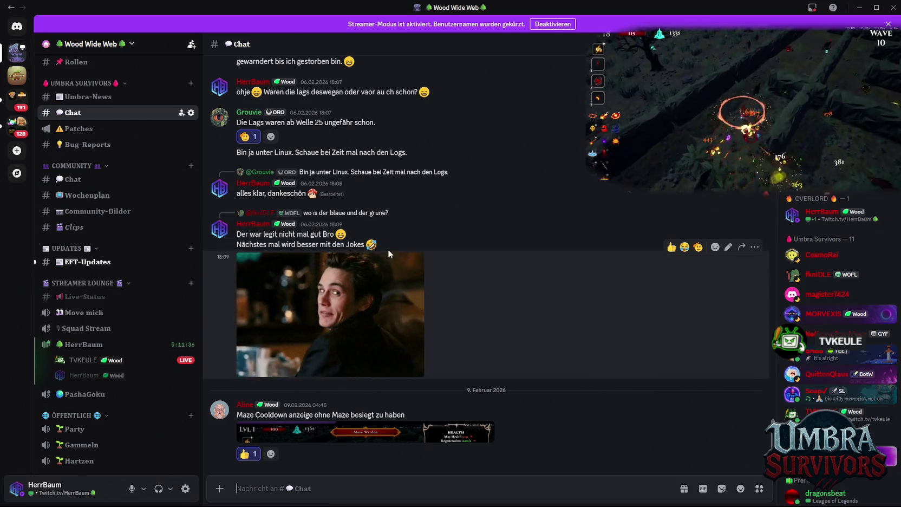
{"action": "left_click", "coordinate": [93, 97]}
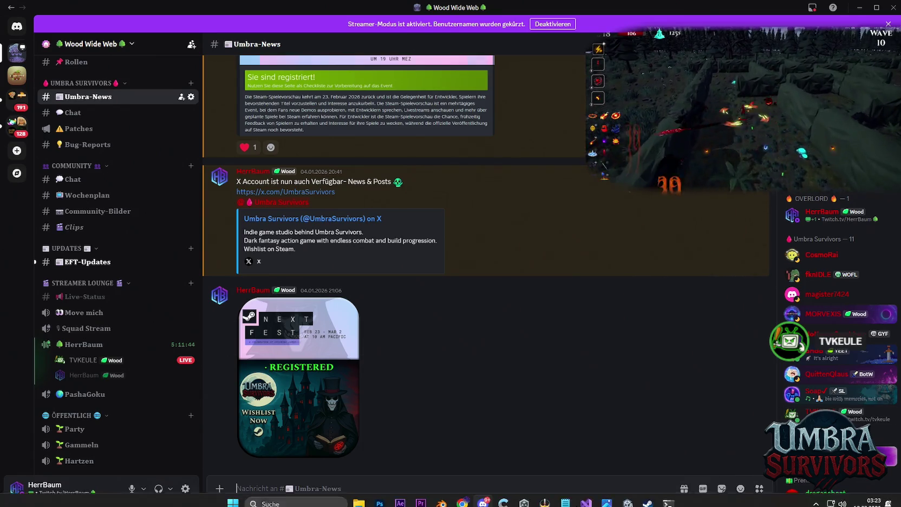
{"action": "mouse_move", "coordinate": [460, 500]}
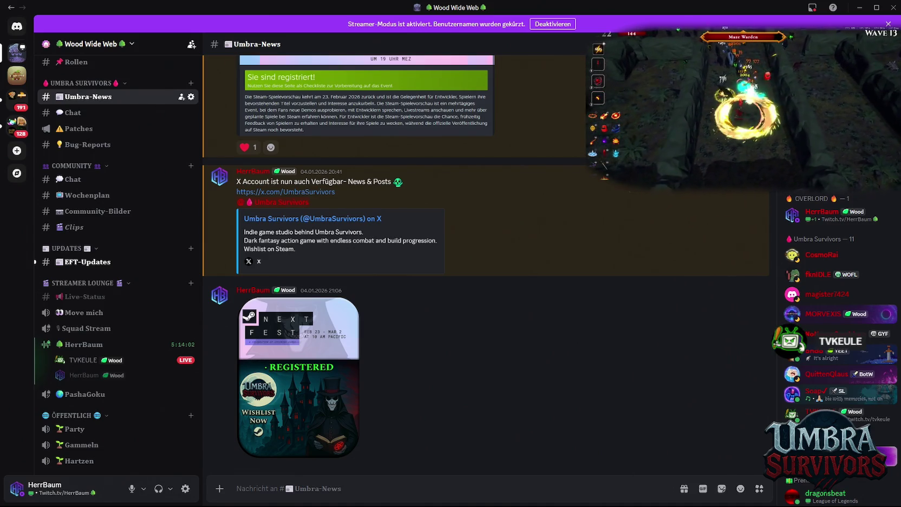
{"action": "scroll", "coordinate": [709, 331], "scroll_direction": "up", "scroll_amount": 7}
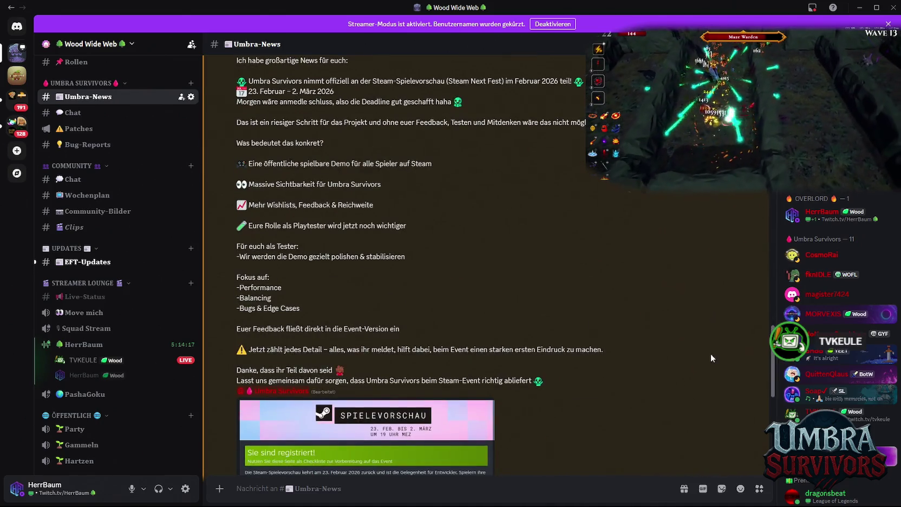
{"action": "scroll", "coordinate": [711, 353], "scroll_direction": "down", "scroll_amount": 7}
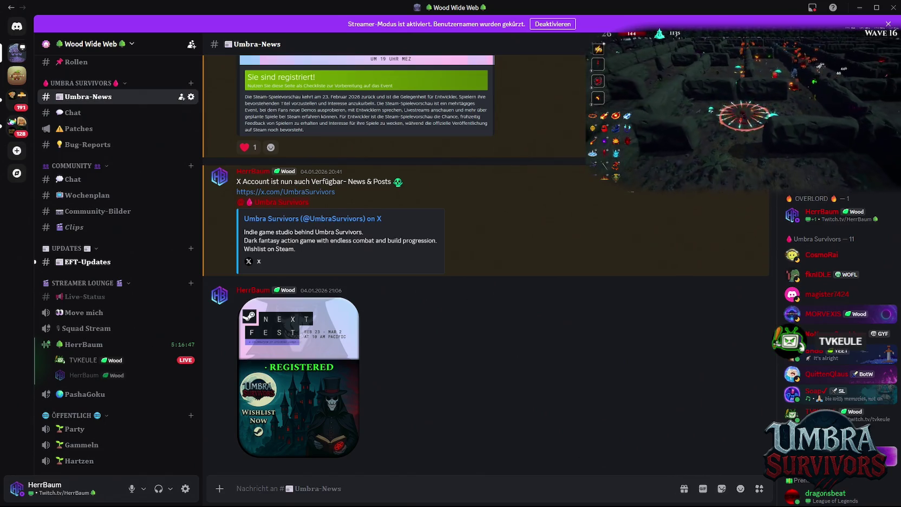
Paste the demo announcement and replace the period and heart after 'haben' with a red mushroom.
{"action": "key", "text": "ctrl+v"}
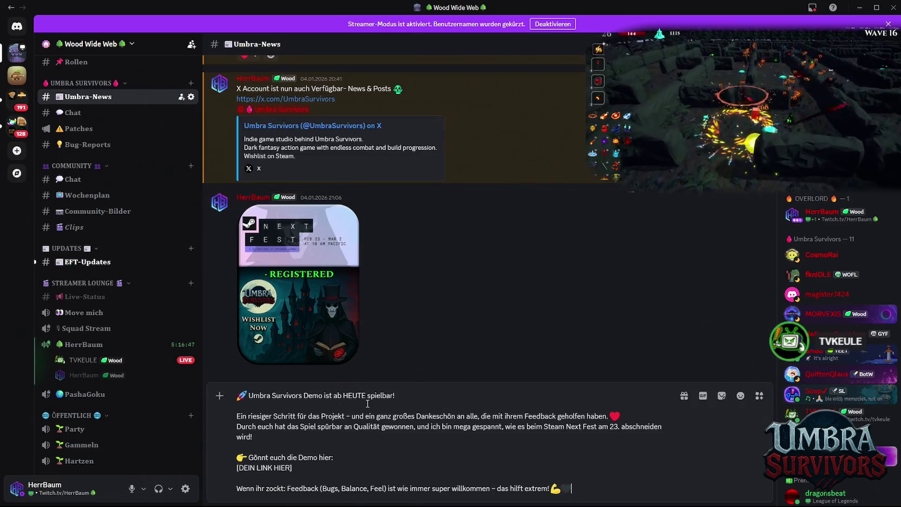
{"action": "key", "text": "BackSpace"}
{"action": "key", "text": "BackSpace"}
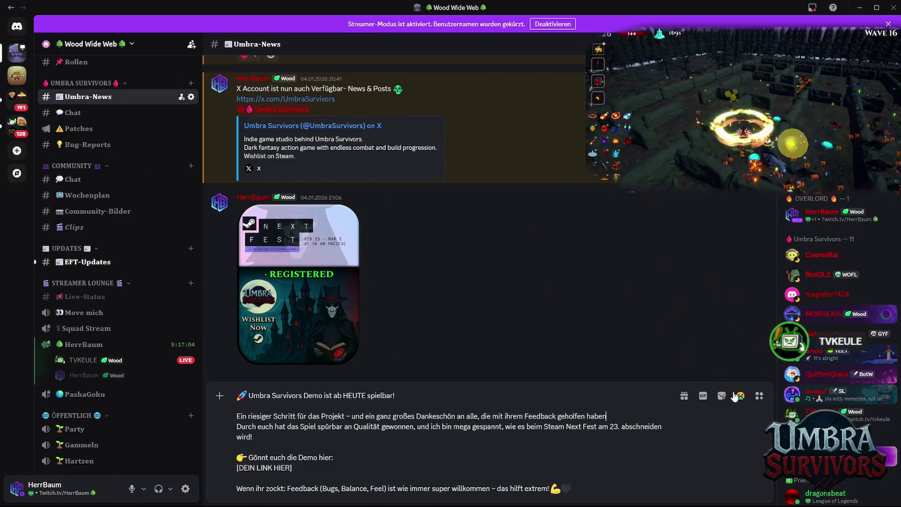
{"action": "left_click", "coordinate": [740, 395]}
{"action": "left_click", "coordinate": [633, 229]}
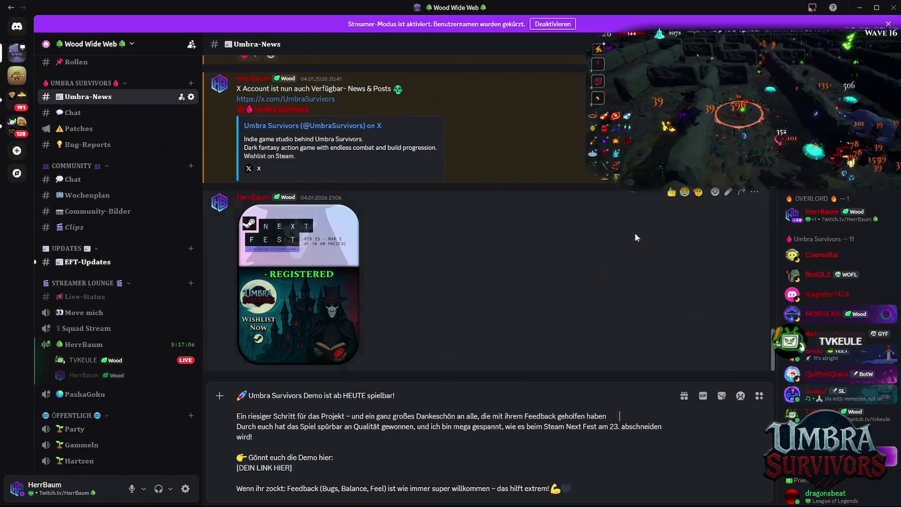
Replace the headline's rocket and '!' with green skull emojis, then select the [DEIN LINK HIER] placeholder.
{"action": "left_click", "coordinate": [248, 395]}
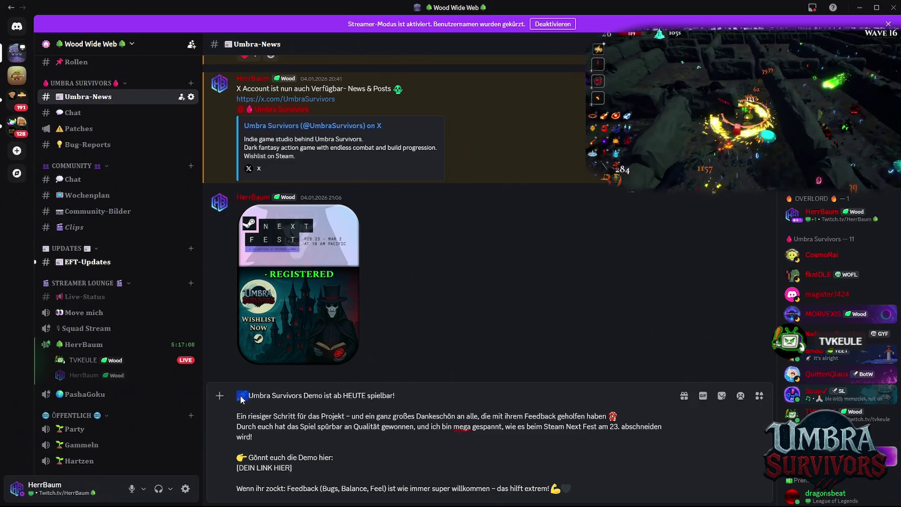
{"action": "key", "text": "BackSpace"}
{"action": "left_click", "coordinate": [484, 399]}
{"action": "key", "text": "BackSpace"}
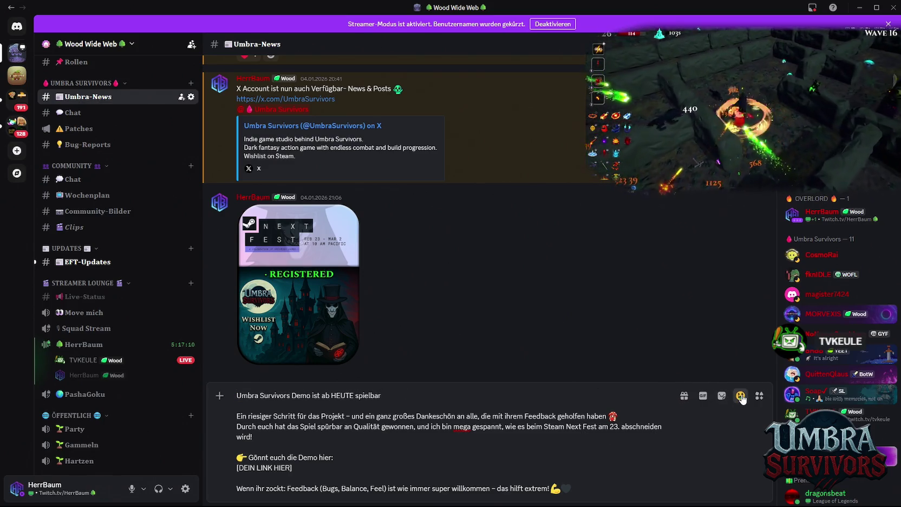
{"action": "left_click", "coordinate": [740, 396]}
{"action": "left_click", "coordinate": [601, 229]}
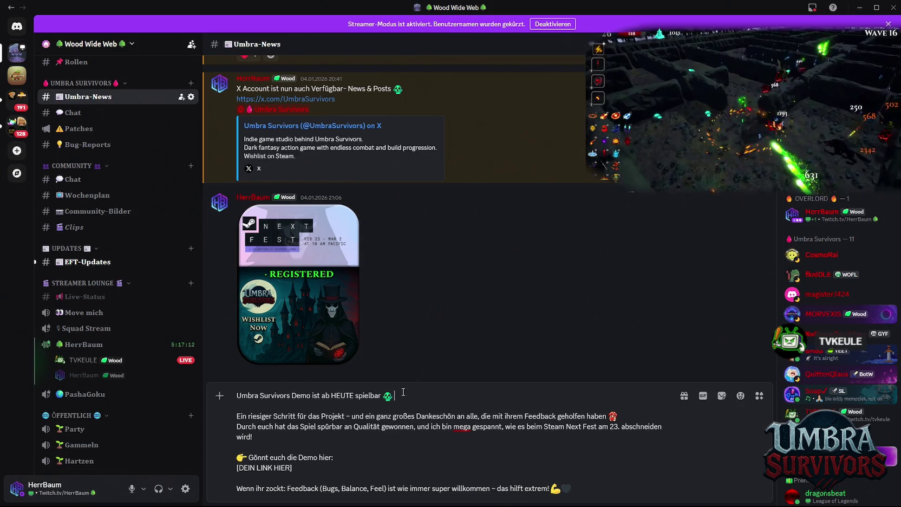
{"action": "key", "text": "shift+Left"}
{"action": "key", "text": "ctrl+c"}
{"action": "left_click", "coordinate": [236, 395]}
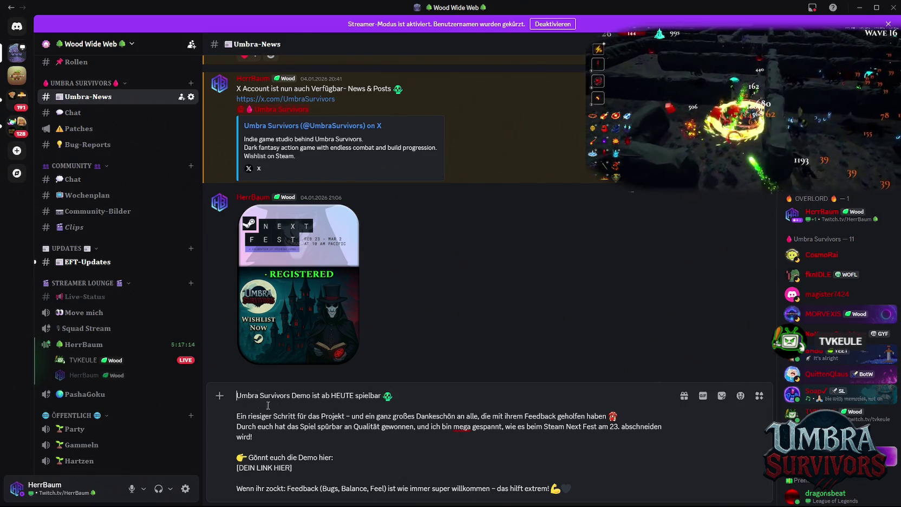
{"action": "key", "text": "ctrl+v"}
{"action": "double_click", "coordinate": [399, 398]}
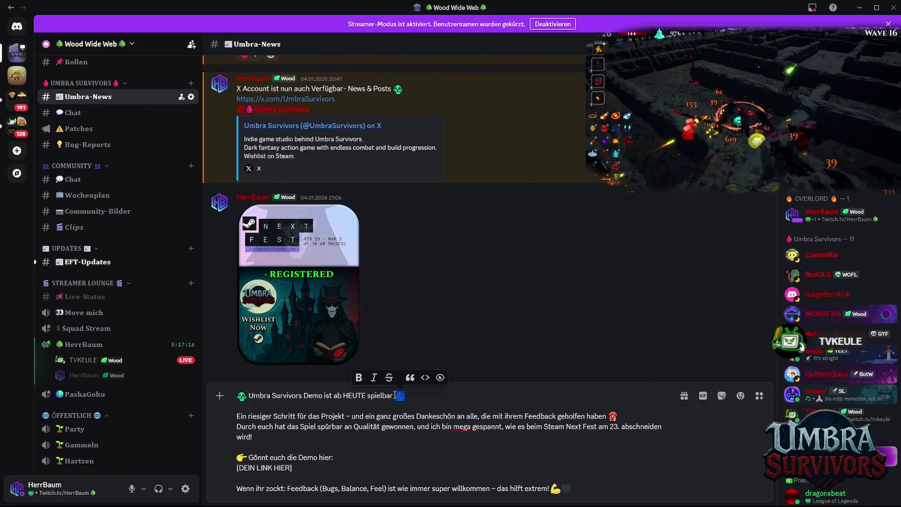
{"action": "key", "text": "Left"}
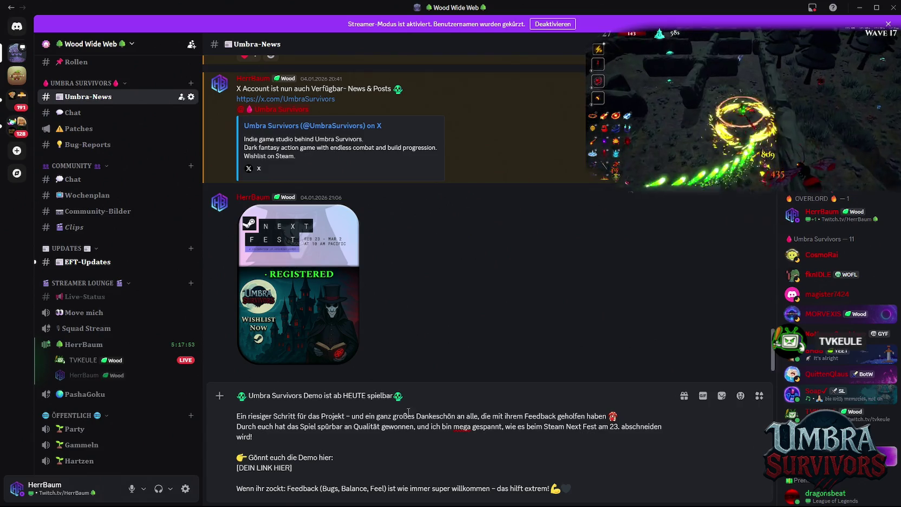
{"action": "left_click_drag", "start_coordinate": [298, 467], "coordinate": [238, 469]}
Paste the Steam demo link over [DEIN LINK HIER] and delete the leftover brackets and parenthesis.
{"action": "key", "text": "ctrl+v"}
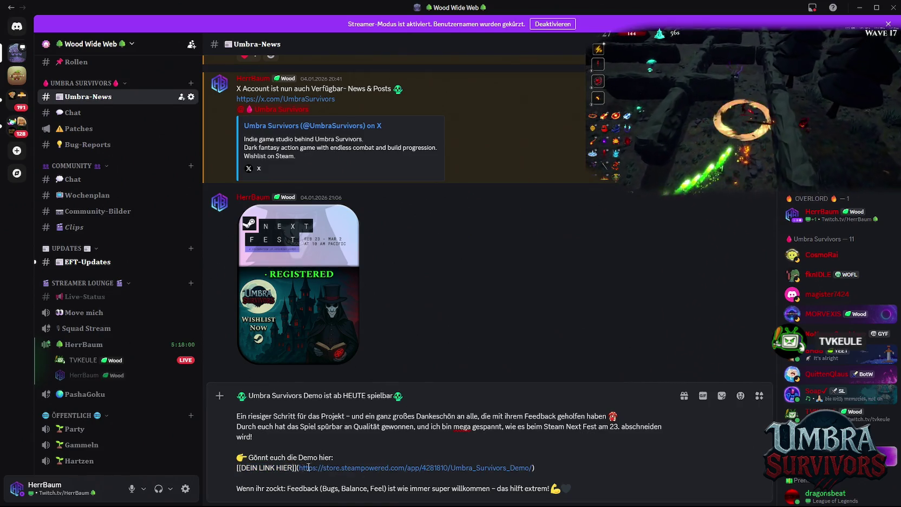
{"action": "left_click_drag", "start_coordinate": [299, 467], "coordinate": [236, 468]}
{"action": "key", "text": "BackSpace"}
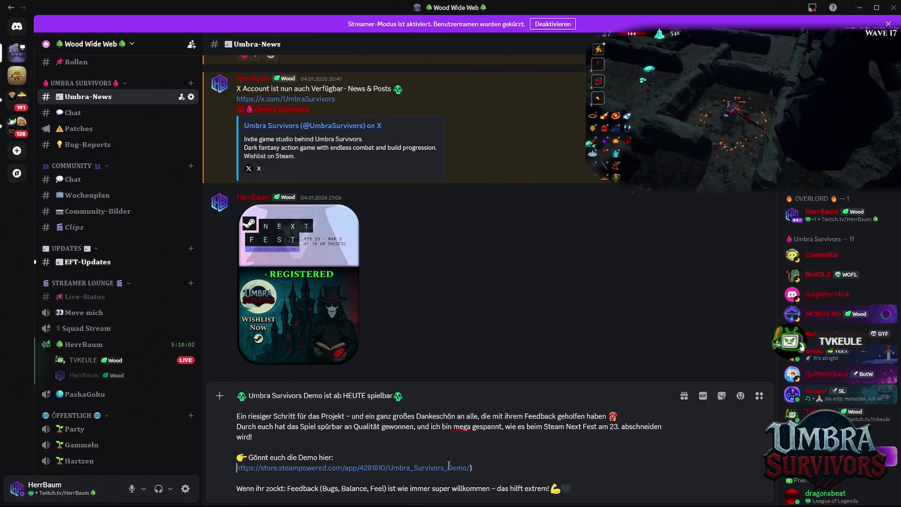
{"action": "left_click", "coordinate": [482, 467]}
{"action": "key", "text": "BackSpace"}
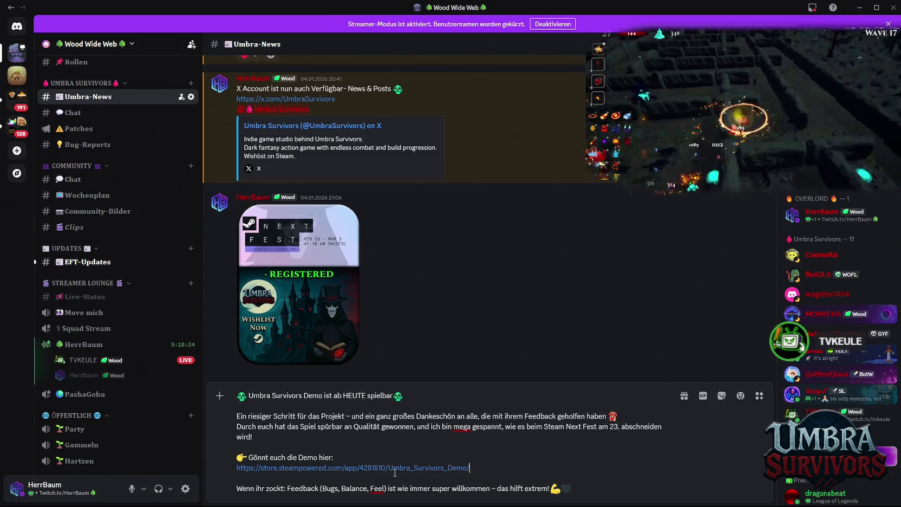
{"action": "left_click", "coordinate": [582, 489]}
End 'extrem!' with a green skull, remove the dash after 'Projekt', and add a mushroom after 'wird!'.
{"action": "key", "text": "BackSpace"}
{"action": "key", "text": "BackSpace"}
{"action": "key", "text": "BackSpace"}
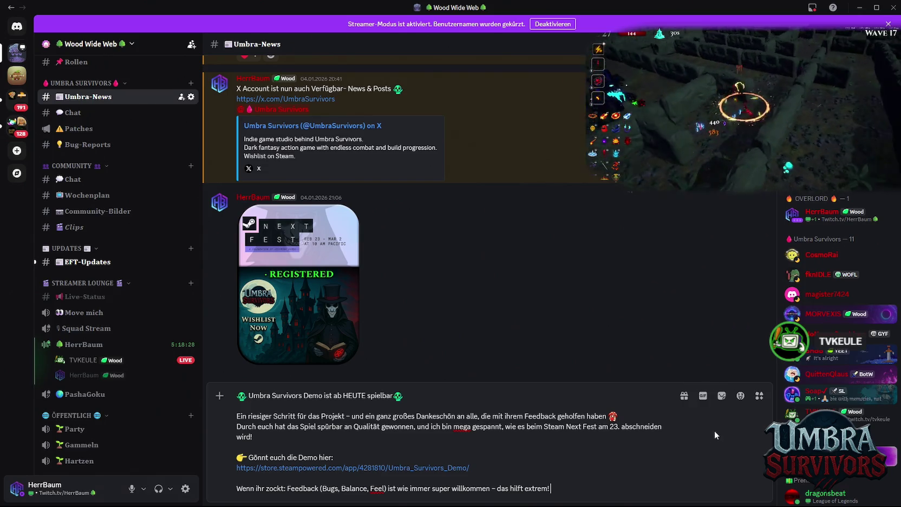
{"action": "left_click", "coordinate": [740, 395]}
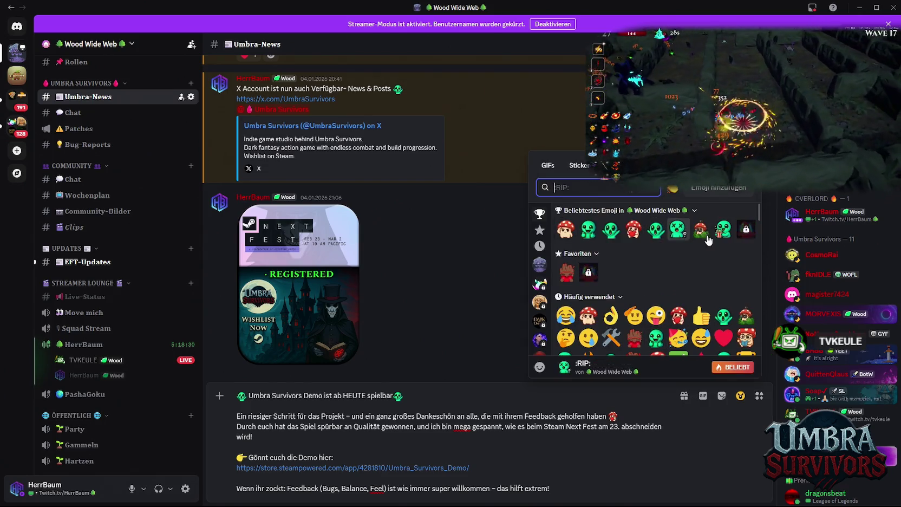
{"action": "left_click", "coordinate": [589, 229]}
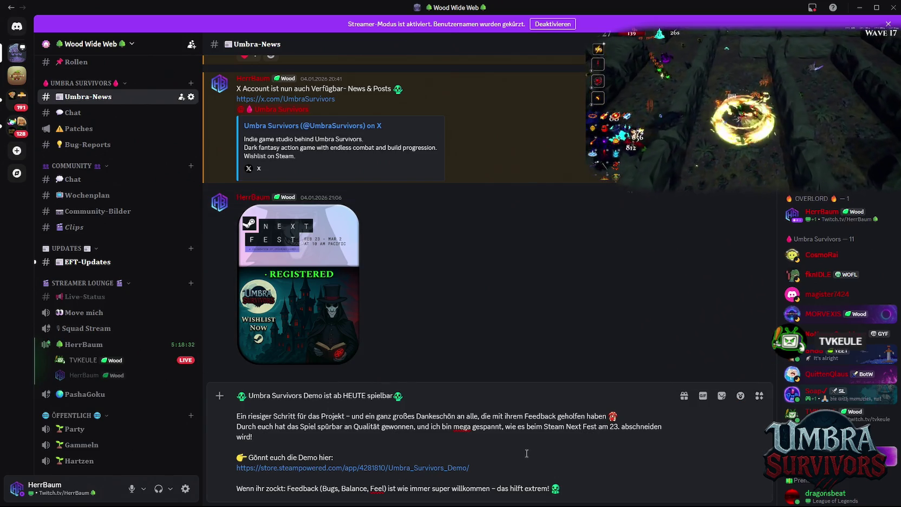
{"action": "left_click", "coordinate": [354, 416]}
{"action": "key", "text": "BackSpace"}
{"action": "key", "text": "BackSpace"}
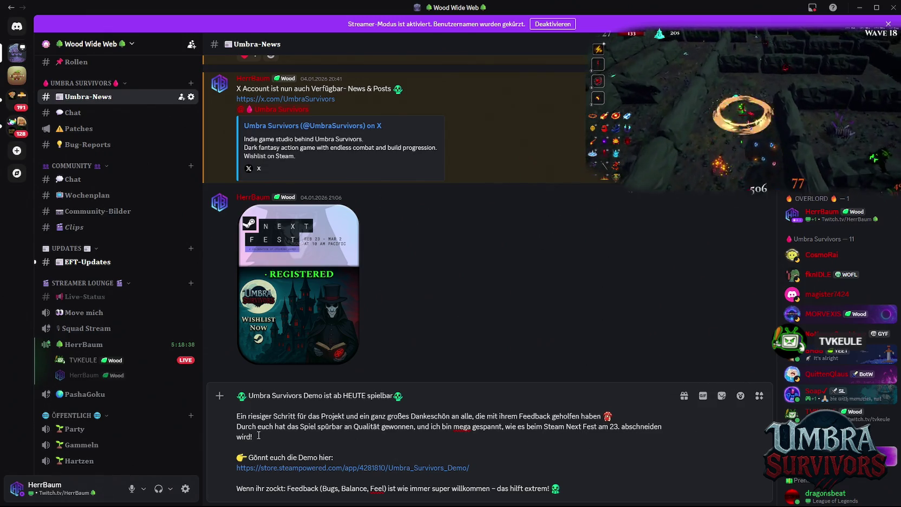
{"action": "left_click", "coordinate": [740, 396]}
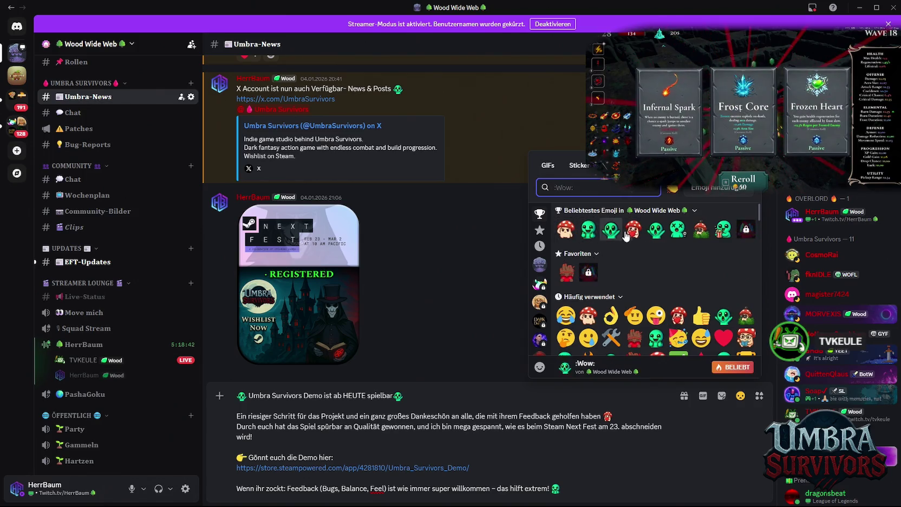
{"action": "left_click", "coordinate": [632, 230]}
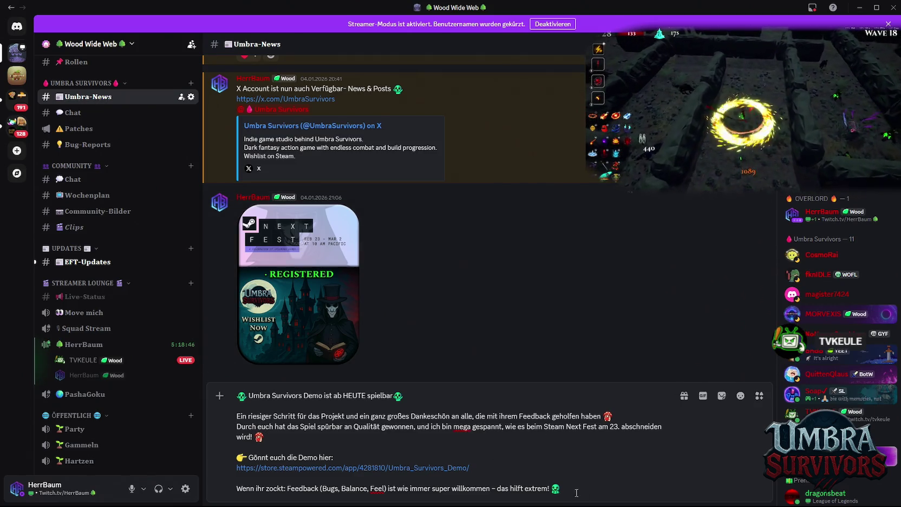
{"action": "key", "text": "shift+Return"}
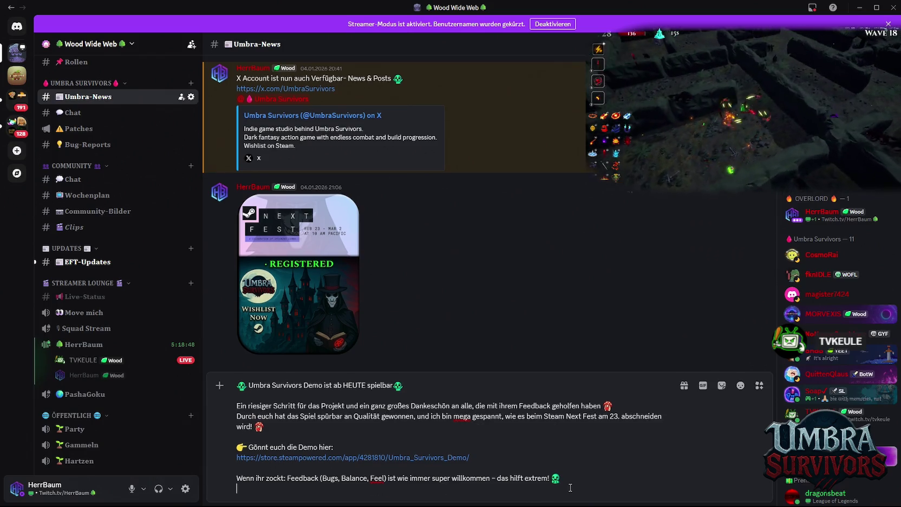
{"action": "key", "text": "shift+Return"}
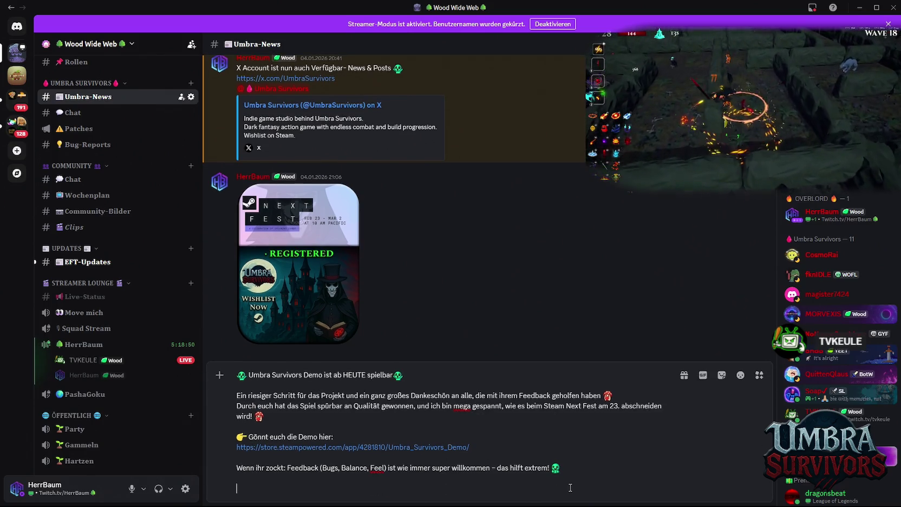
{"action": "key", "text": "BackSpace"}
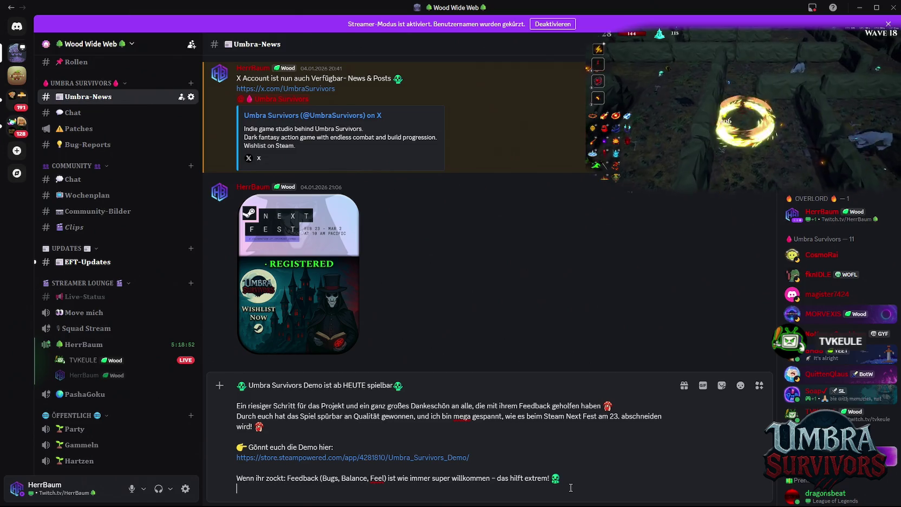
{"action": "type", "text": "@ever"}
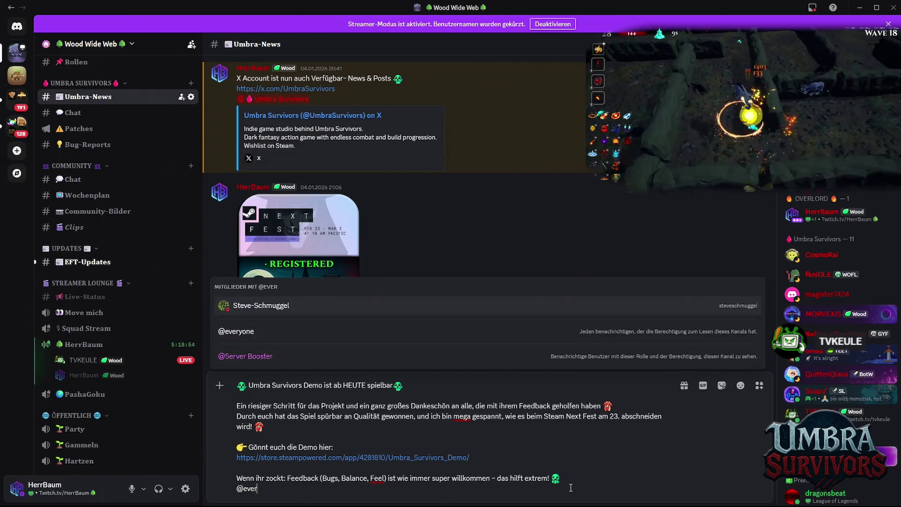
{"action": "left_click", "coordinate": [320, 340]}
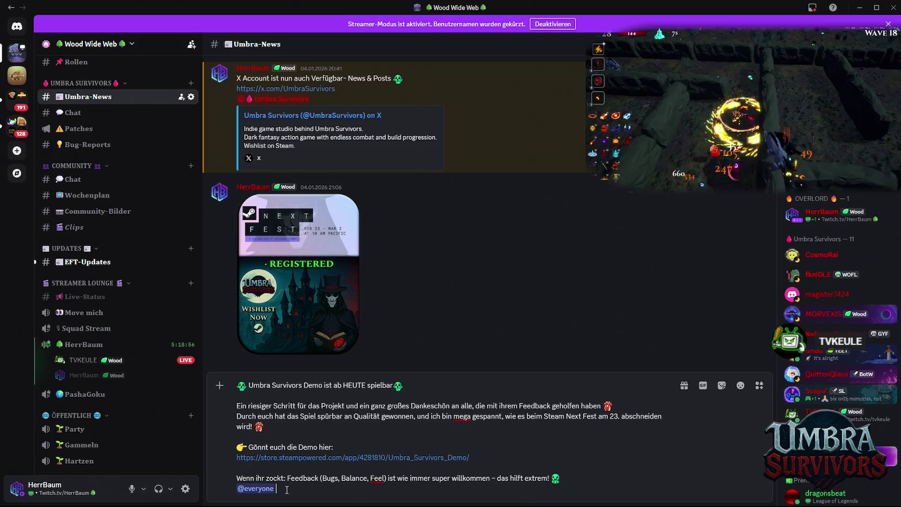
{"action": "key", "text": "Return"}
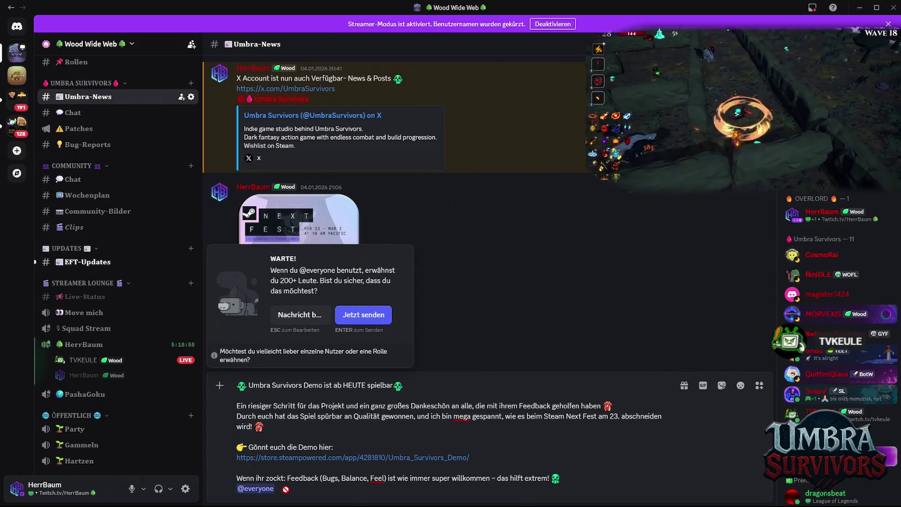
{"action": "left_click", "coordinate": [355, 316]}
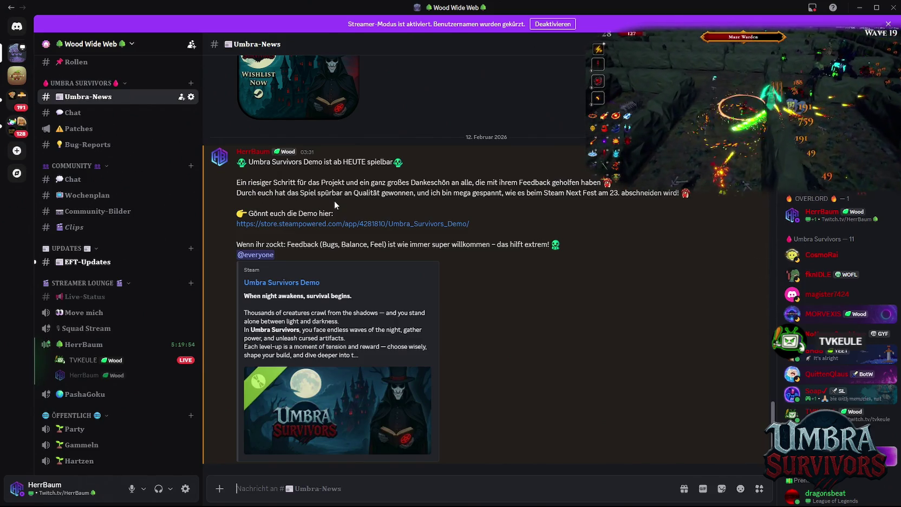
{"action": "scroll", "coordinate": [179, 179], "scroll_direction": "up", "scroll_amount": 3}
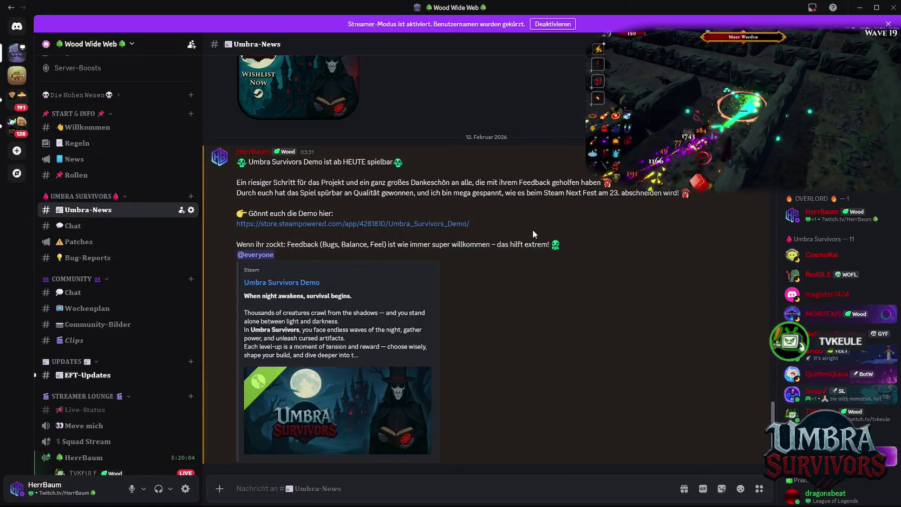
{"action": "scroll", "coordinate": [536, 227], "scroll_direction": "up", "scroll_amount": 3}
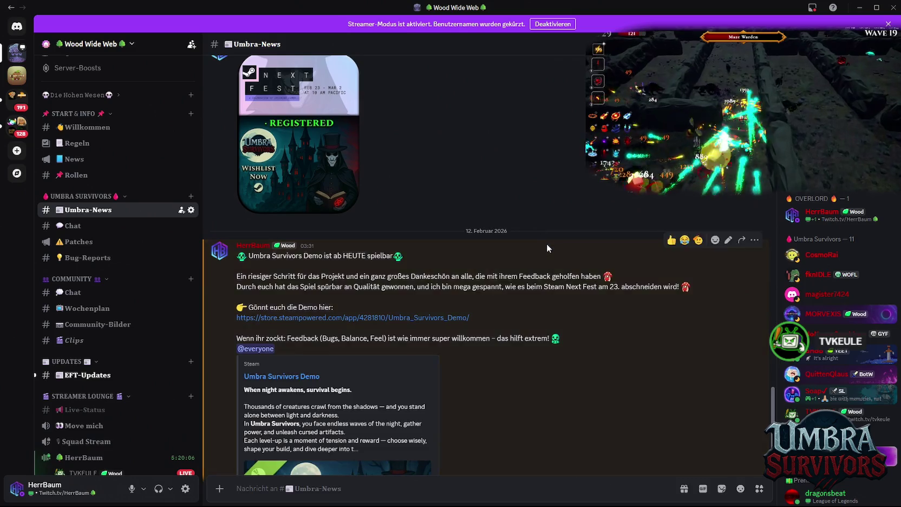
{"action": "scroll", "coordinate": [546, 243], "scroll_direction": "down", "scroll_amount": 3}
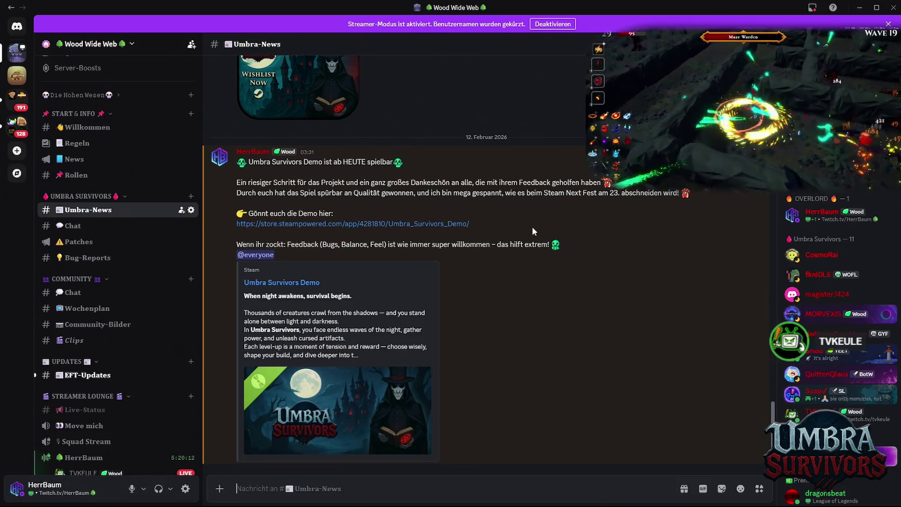
{"action": "mouse_move", "coordinate": [461, 496]}
{"action": "mouse_move", "coordinate": [380, 496]}
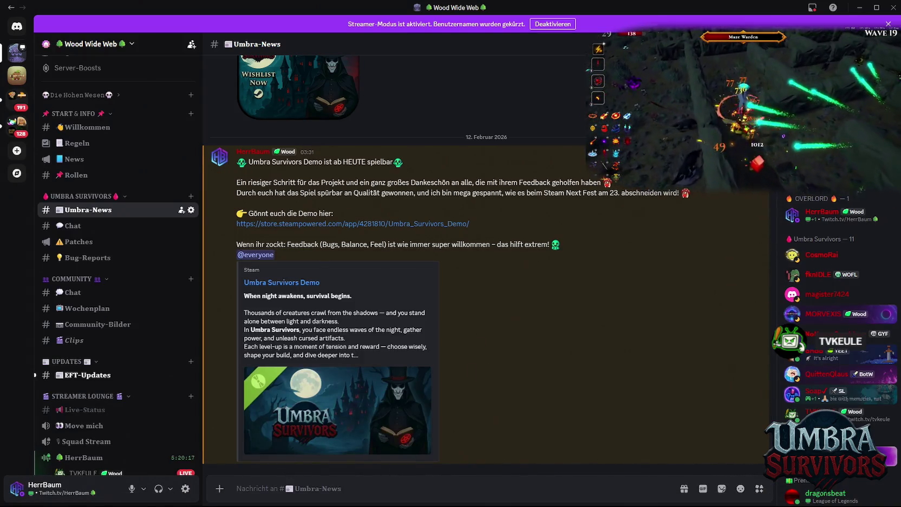
{"action": "key", "text": "alt+Tab"}
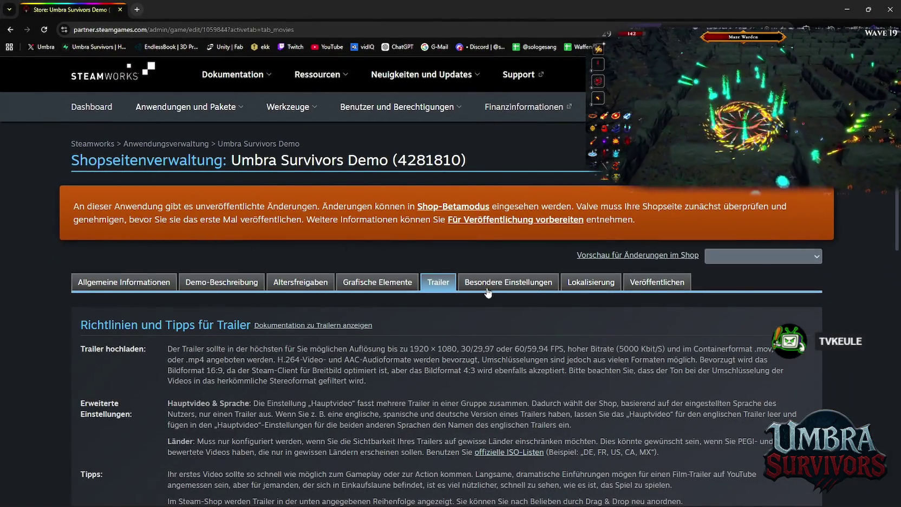
Open the Umbra Survivors Playtest store page's publishing section from the dashboard.
{"action": "left_click", "coordinate": [92, 107]}
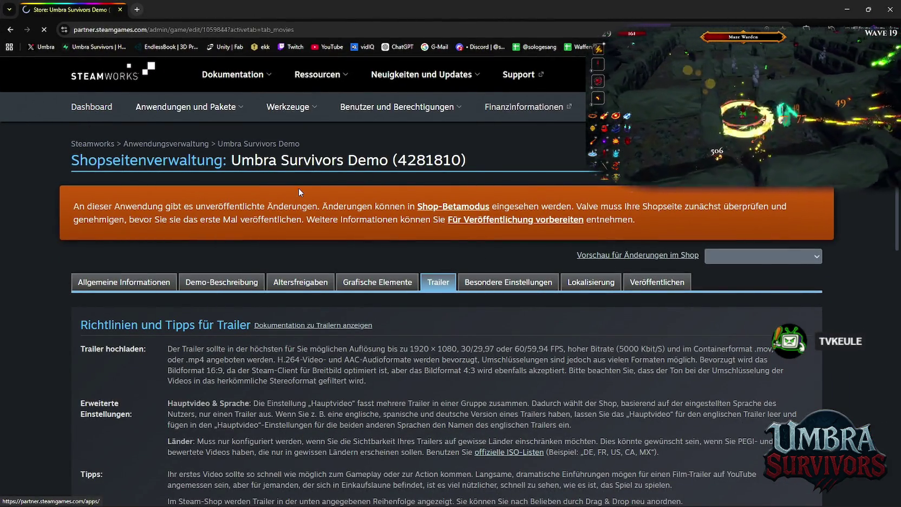
{"action": "scroll", "coordinate": [343, 243], "scroll_direction": "down", "scroll_amount": 4}
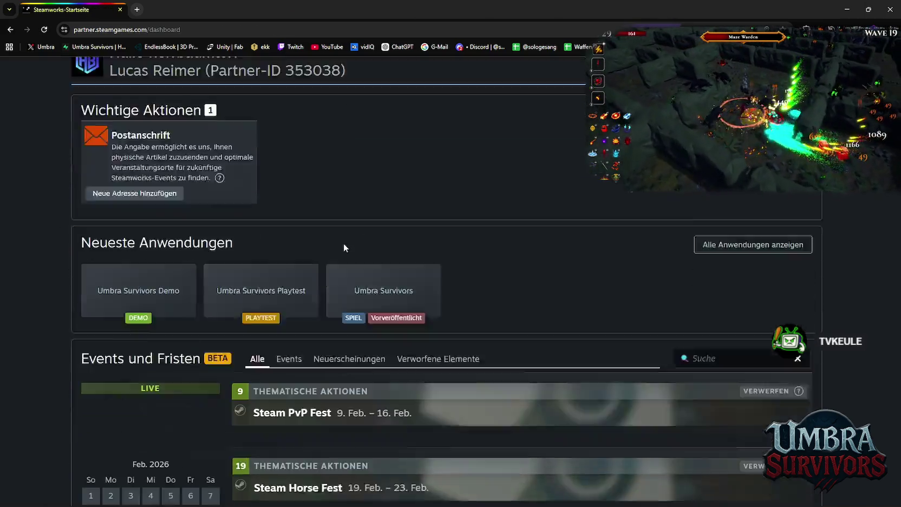
{"action": "left_click", "coordinate": [274, 205]}
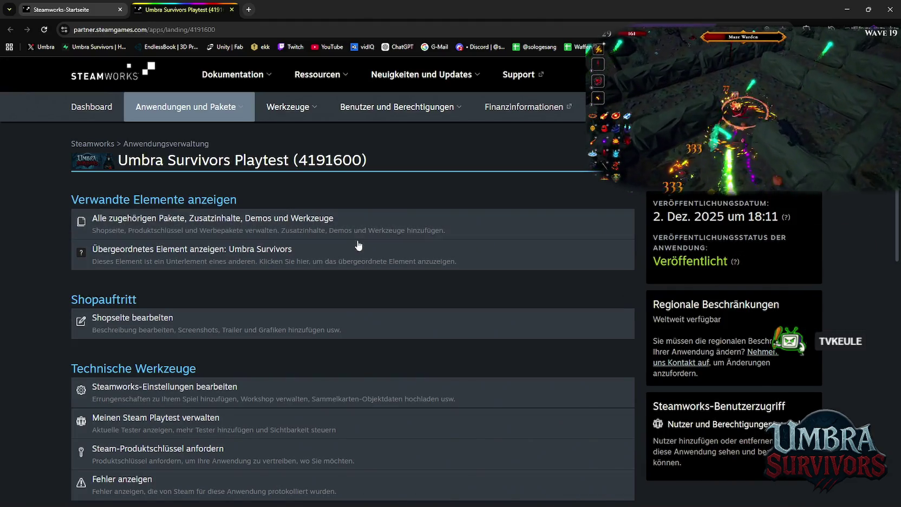
{"action": "scroll", "coordinate": [368, 232], "scroll_direction": "down", "scroll_amount": 2}
{"action": "left_click", "coordinate": [319, 239]}
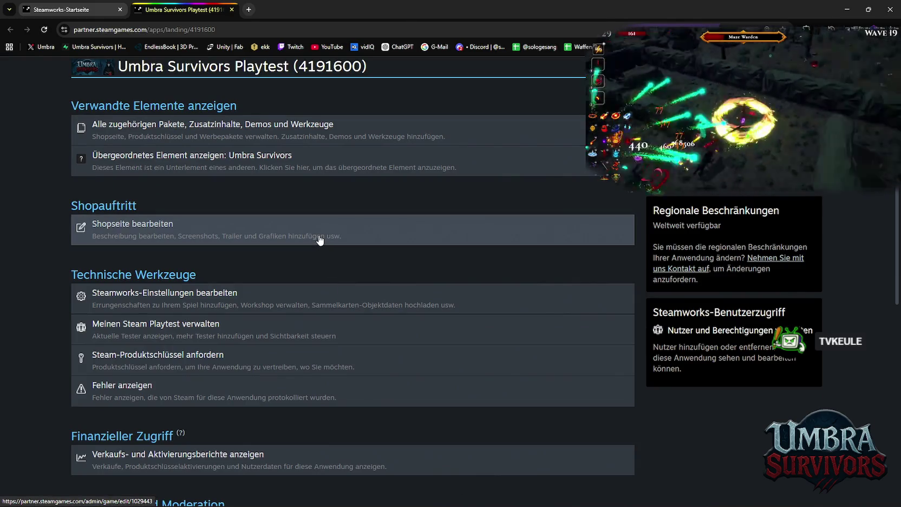
{"action": "scroll", "coordinate": [369, 255], "scroll_direction": "down", "scroll_amount": 3}
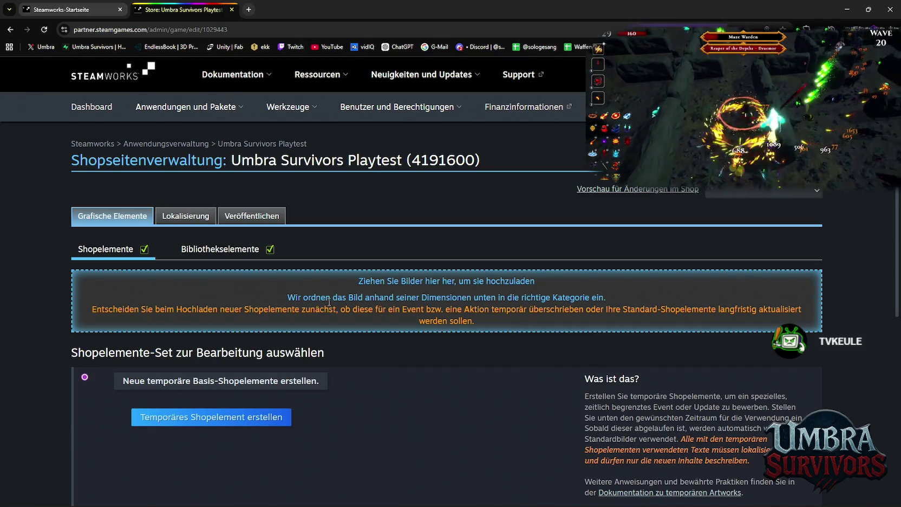
{"action": "left_click", "coordinate": [259, 218]}
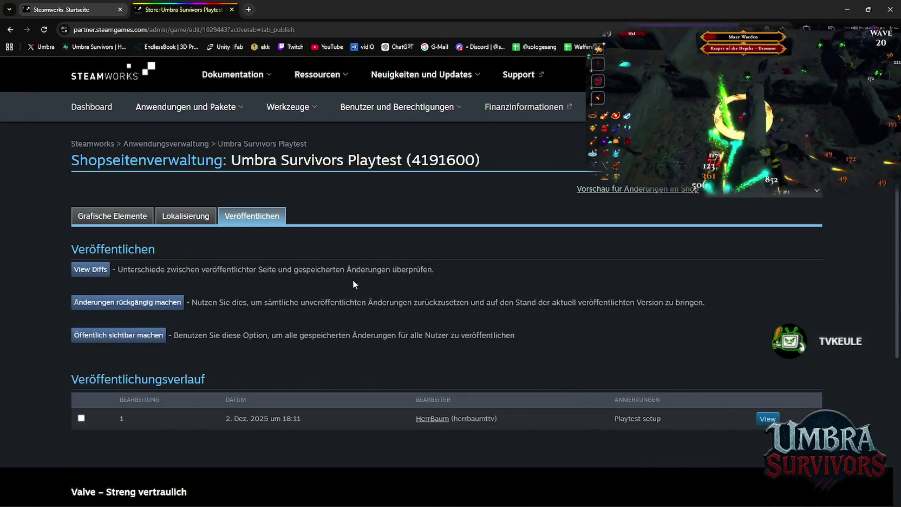
Revert the playtest page's unpublished changes and return to the Steamworks dashboard.
{"action": "left_click", "coordinate": [124, 305]}
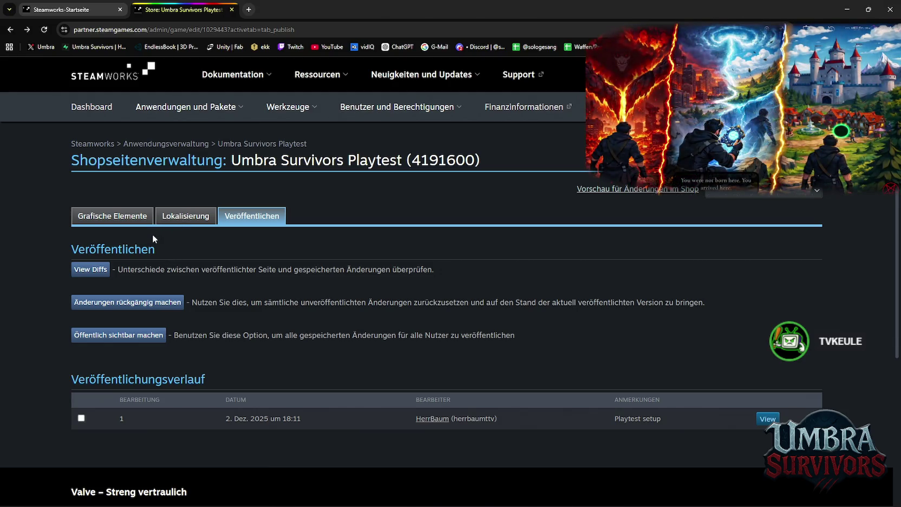
{"action": "left_click", "coordinate": [184, 217]}
{"action": "left_click", "coordinate": [126, 219]}
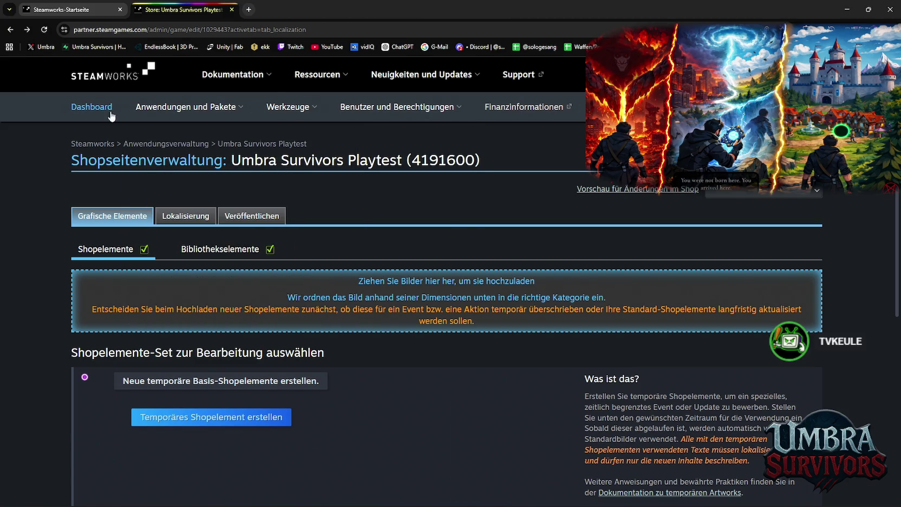
{"action": "left_click", "coordinate": [191, 145]}
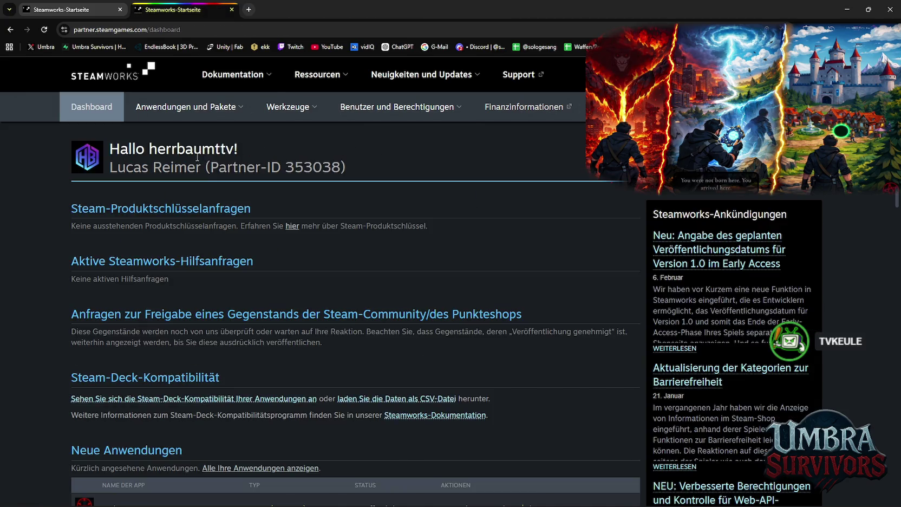
{"action": "scroll", "coordinate": [279, 301], "scroll_direction": "down", "scroll_amount": 10}
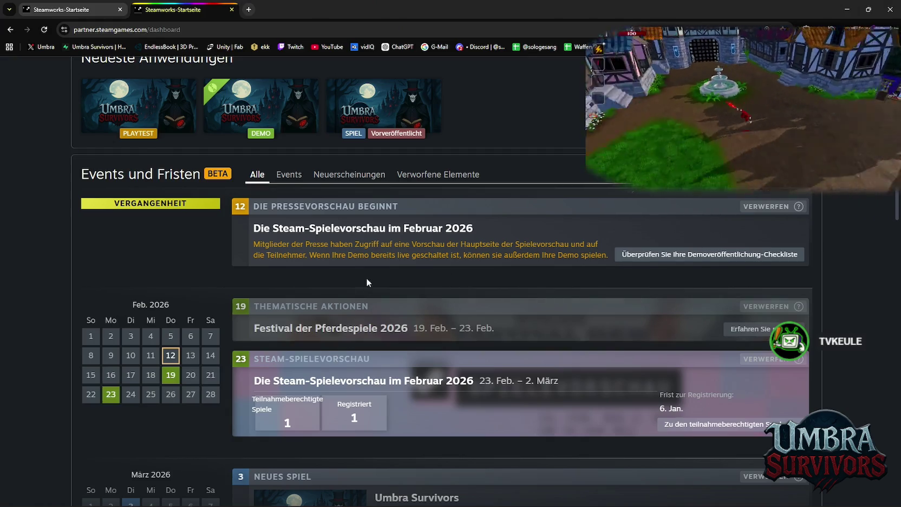
{"action": "scroll", "coordinate": [366, 279], "scroll_direction": "down", "scroll_amount": 3}
{"action": "scroll", "coordinate": [361, 349], "scroll_direction": "down", "scroll_amount": 3}
{"action": "scroll", "coordinate": [360, 349], "scroll_direction": "up", "scroll_amount": 5}
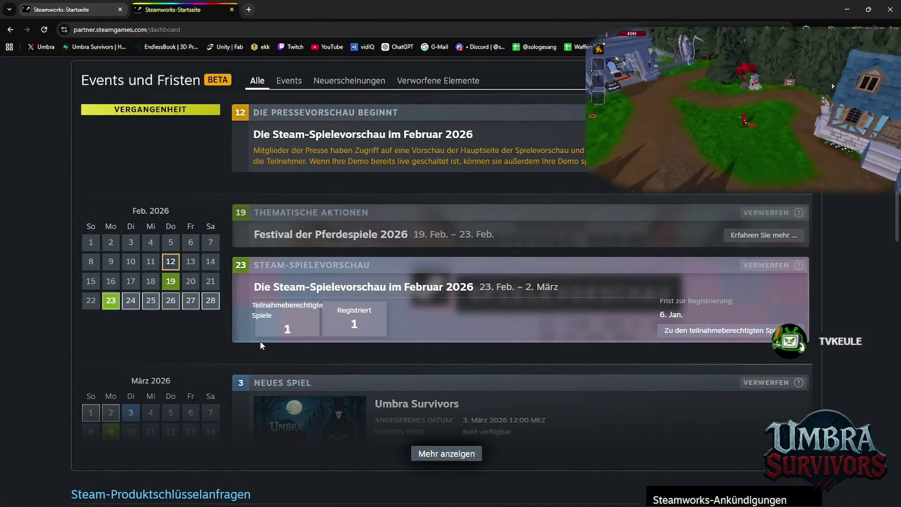
{"action": "scroll", "coordinate": [377, 389], "scroll_direction": "down", "scroll_amount": 2}
{"action": "left_click", "coordinate": [446, 362]}
{"action": "scroll", "coordinate": [379, 352], "scroll_direction": "down", "scroll_amount": 3}
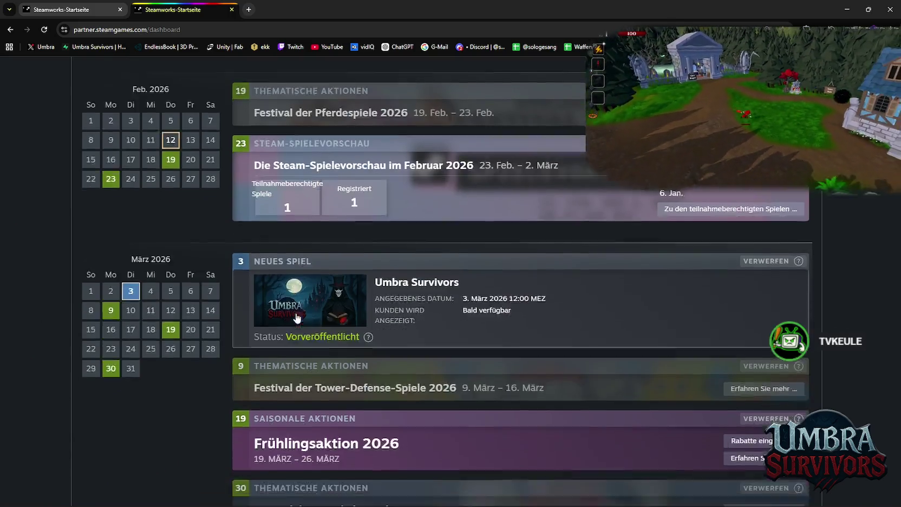
{"action": "scroll", "coordinate": [329, 340], "scroll_direction": "up", "scroll_amount": 10}
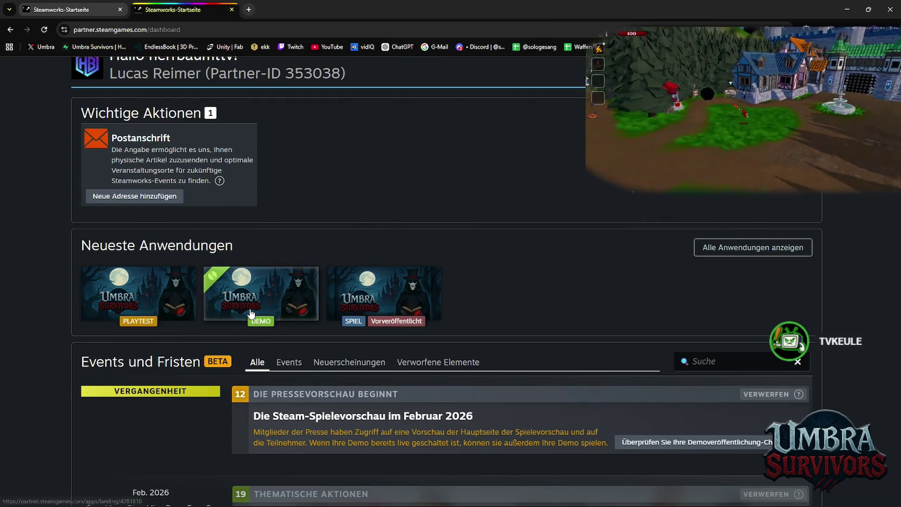
{"action": "scroll", "coordinate": [238, 322], "scroll_direction": "down", "scroll_amount": 3}
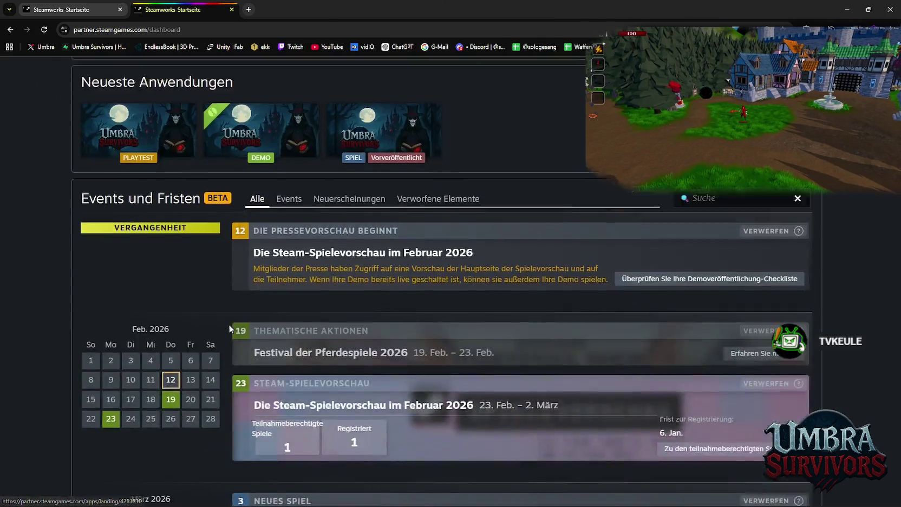
{"action": "scroll", "coordinate": [229, 323], "scroll_direction": "up", "scroll_amount": 3}
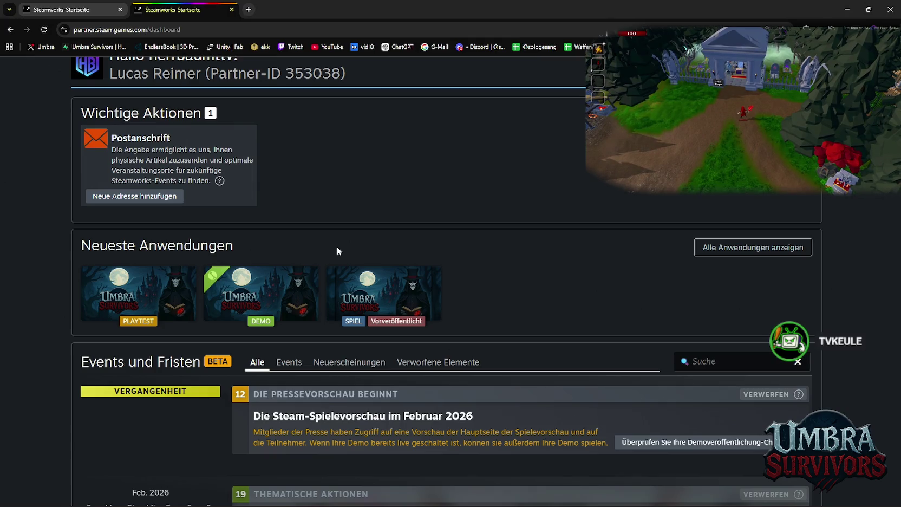
{"action": "scroll", "coordinate": [336, 250], "scroll_direction": "down", "scroll_amount": 3}
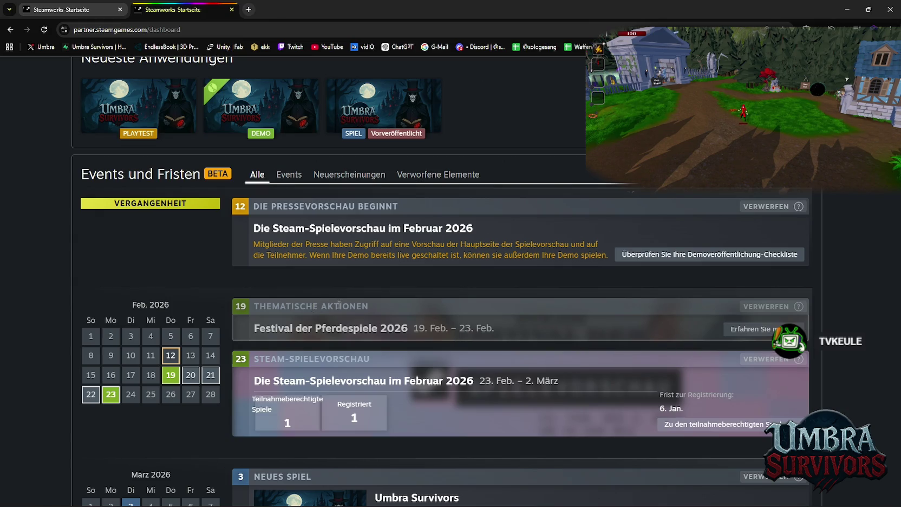
{"action": "scroll", "coordinate": [339, 304], "scroll_direction": "up", "scroll_amount": 2}
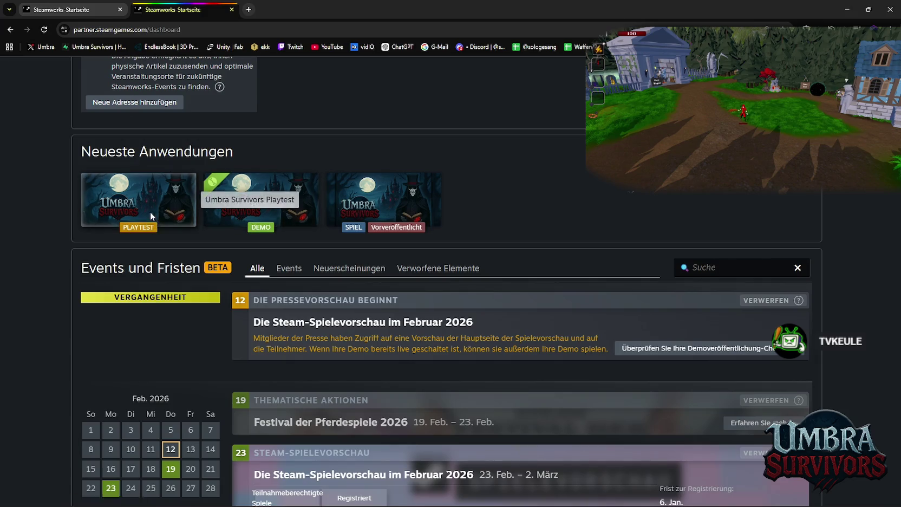
Open the Umbra Survivors Playtest (4191600) app in a new tab and look over its page.
{"action": "left_click", "coordinate": [151, 214]}
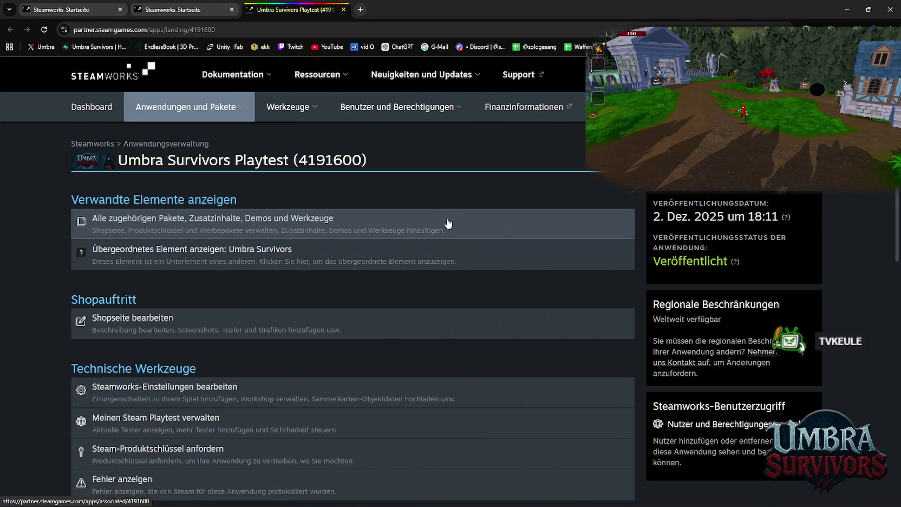
{"action": "scroll", "coordinate": [356, 331], "scroll_direction": "down", "scroll_amount": 7}
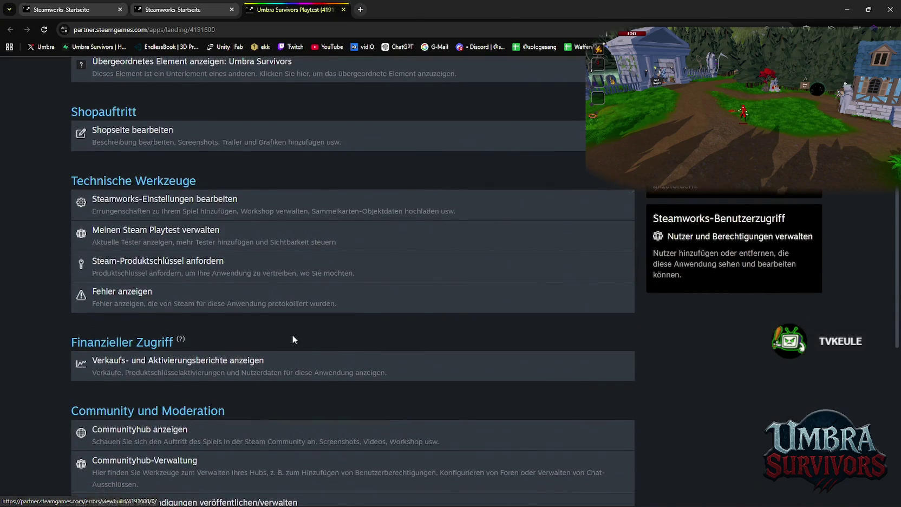
{"action": "scroll", "coordinate": [532, 353], "scroll_direction": "up", "scroll_amount": 5}
{"action": "scroll", "coordinate": [241, 272], "scroll_direction": "up", "scroll_amount": 2}
{"action": "scroll", "coordinate": [270, 272], "scroll_direction": "down", "scroll_amount": 4}
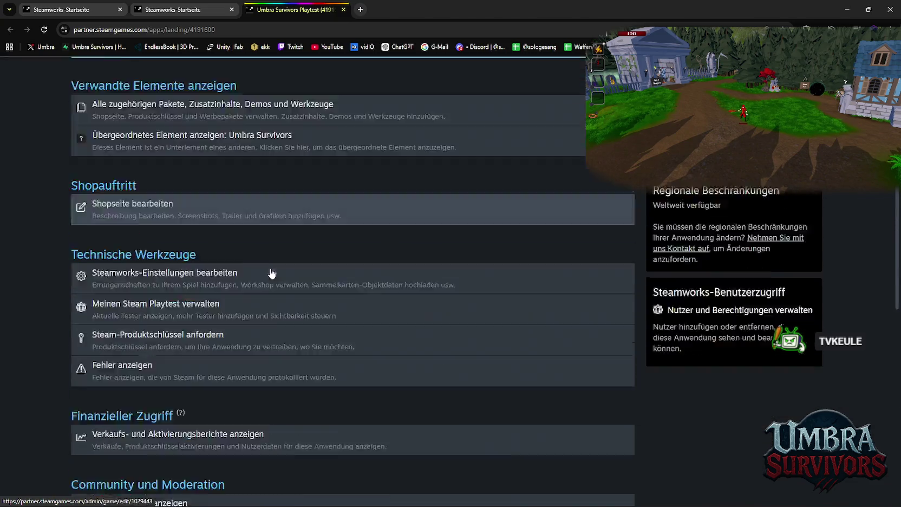
{"action": "scroll", "coordinate": [268, 334], "scroll_direction": "down", "scroll_amount": 4}
{"action": "scroll", "coordinate": [247, 301], "scroll_direction": "up", "scroll_amount": 6}
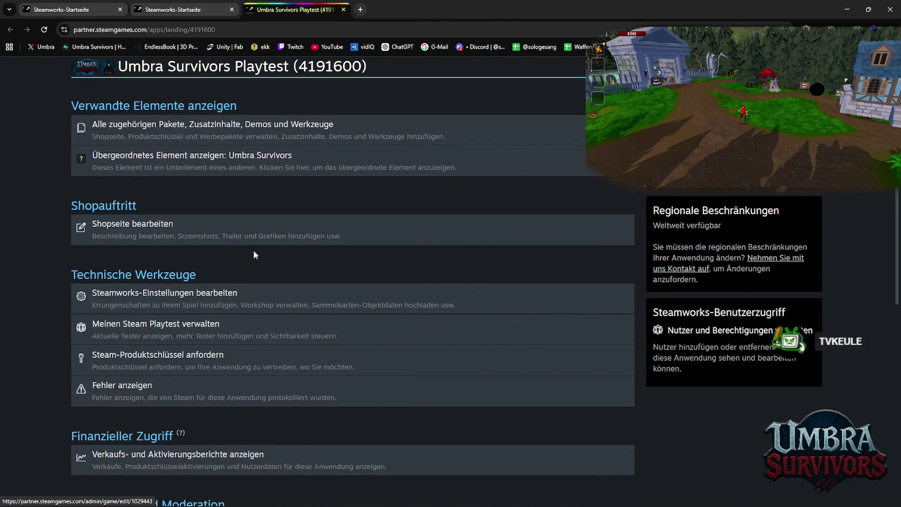
{"action": "scroll", "coordinate": [216, 243], "scroll_direction": "up", "scroll_amount": 2}
{"action": "scroll", "coordinate": [225, 292], "scroll_direction": "down", "scroll_amount": 2}
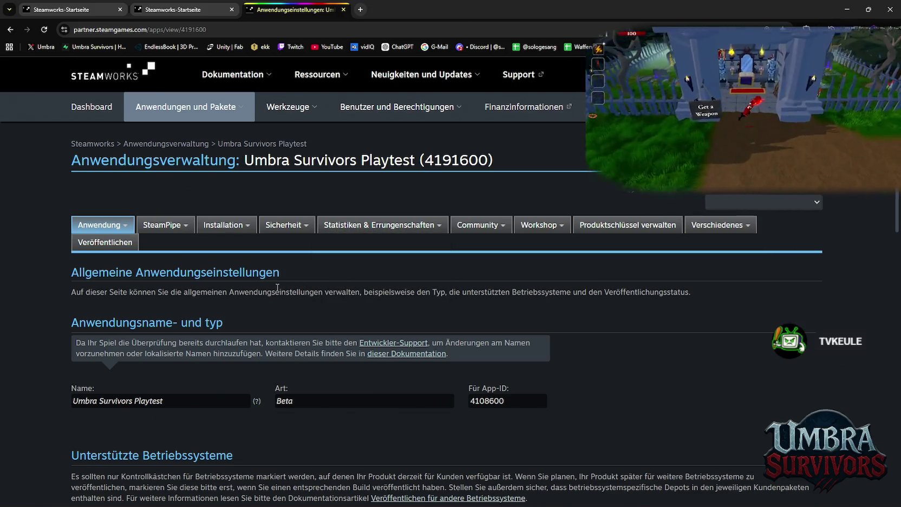
Review the Umbra Survivors Playtest settings menus and reach its Veröffentlichen (publish changes) page.
{"action": "mouse_move", "coordinate": [254, 260]}
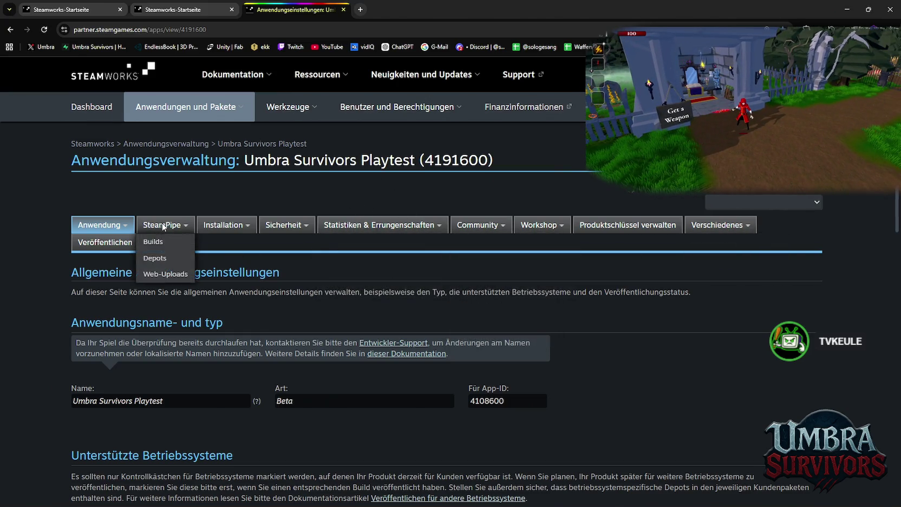
{"action": "scroll", "coordinate": [531, 309], "scroll_direction": "down", "scroll_amount": 9}
{"action": "scroll", "coordinate": [538, 306], "scroll_direction": "down", "scroll_amount": 3}
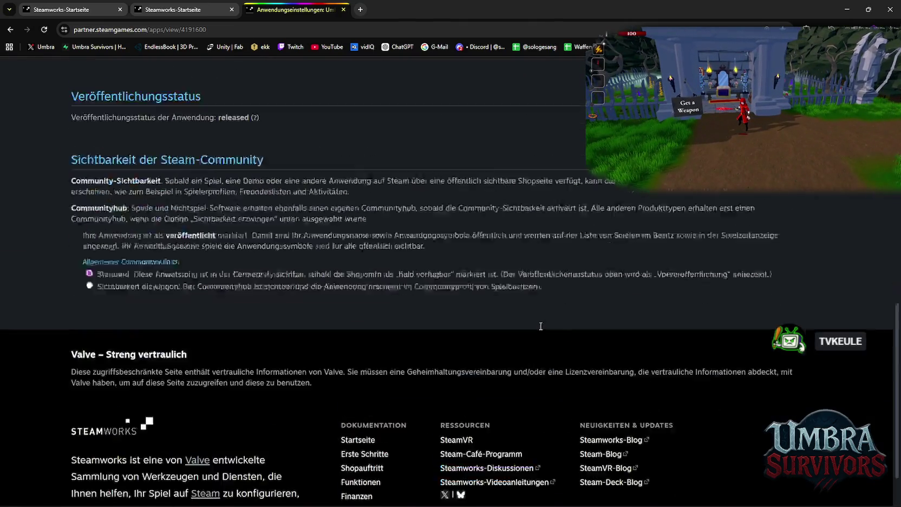
{"action": "scroll", "coordinate": [520, 330], "scroll_direction": "up", "scroll_amount": 12}
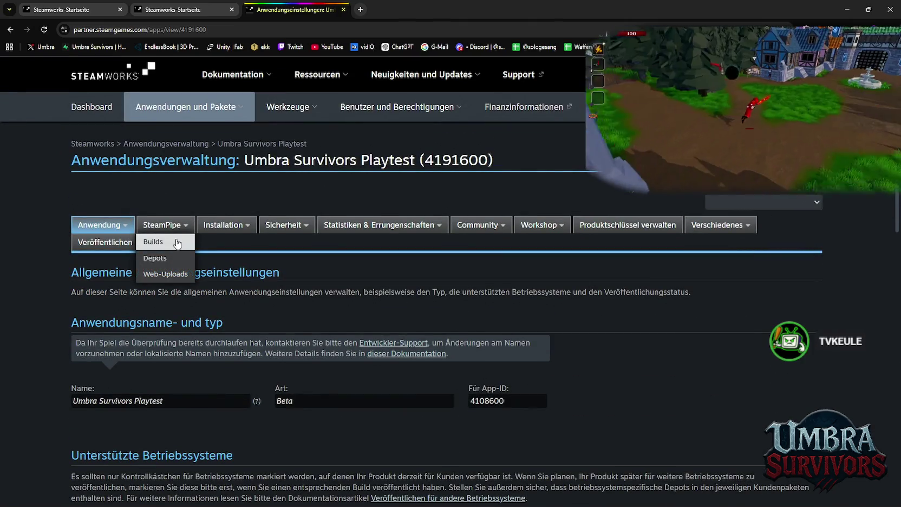
{"action": "scroll", "coordinate": [419, 313], "scroll_direction": "down", "scroll_amount": 1}
{"action": "scroll", "coordinate": [419, 313], "scroll_direction": "down", "scroll_amount": 3}
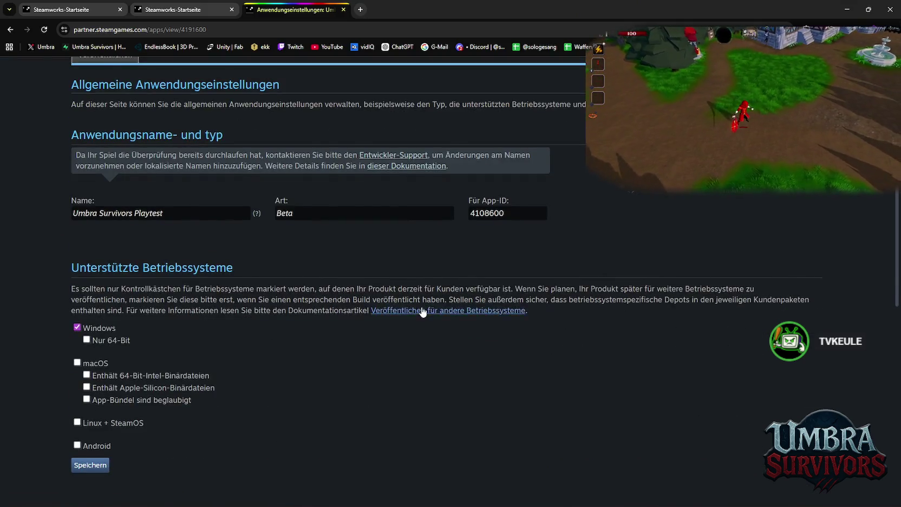
{"action": "scroll", "coordinate": [420, 306], "scroll_direction": "up", "scroll_amount": 4}
{"action": "mouse_move", "coordinate": [158, 240]}
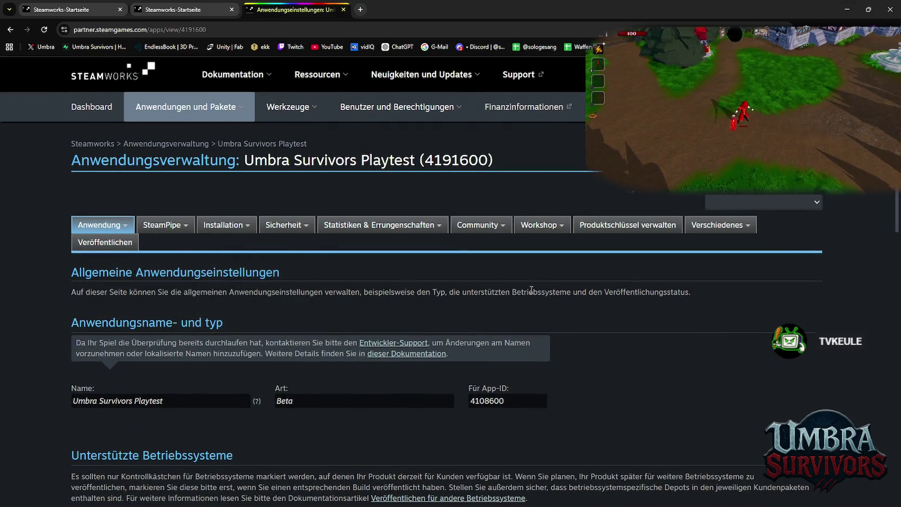
{"action": "scroll", "coordinate": [534, 294], "scroll_direction": "down", "scroll_amount": 5}
{"action": "scroll", "coordinate": [483, 296], "scroll_direction": "down", "scroll_amount": 3}
{"action": "scroll", "coordinate": [472, 300], "scroll_direction": "up", "scroll_amount": 8}
{"action": "mouse_move", "coordinate": [241, 222]}
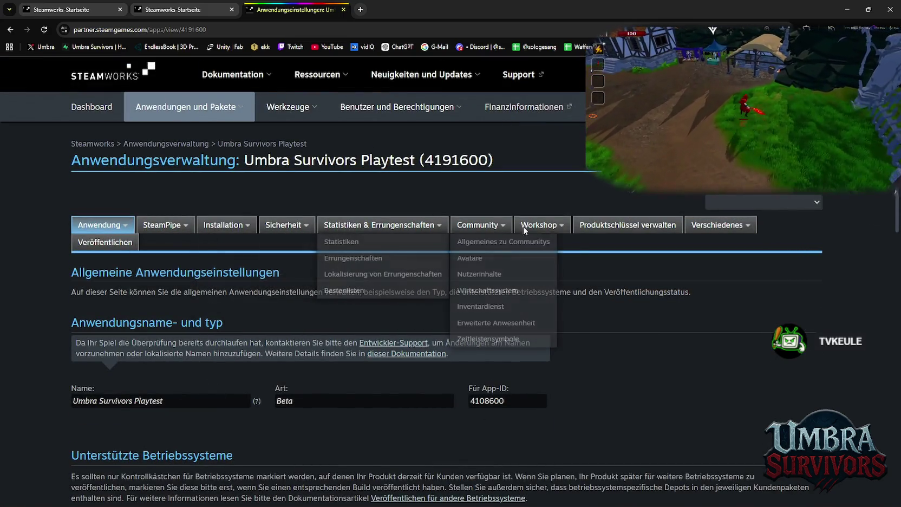
{"action": "mouse_move", "coordinate": [709, 226]}
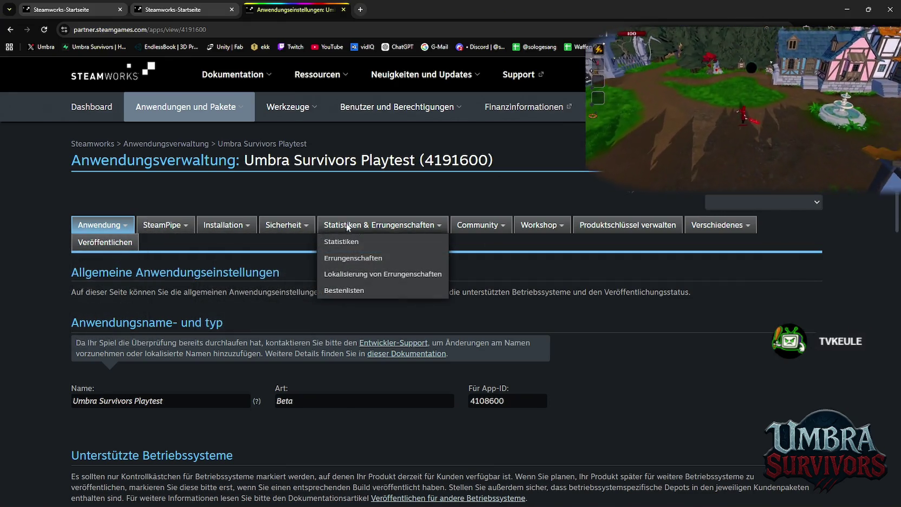
{"action": "mouse_move", "coordinate": [494, 230]}
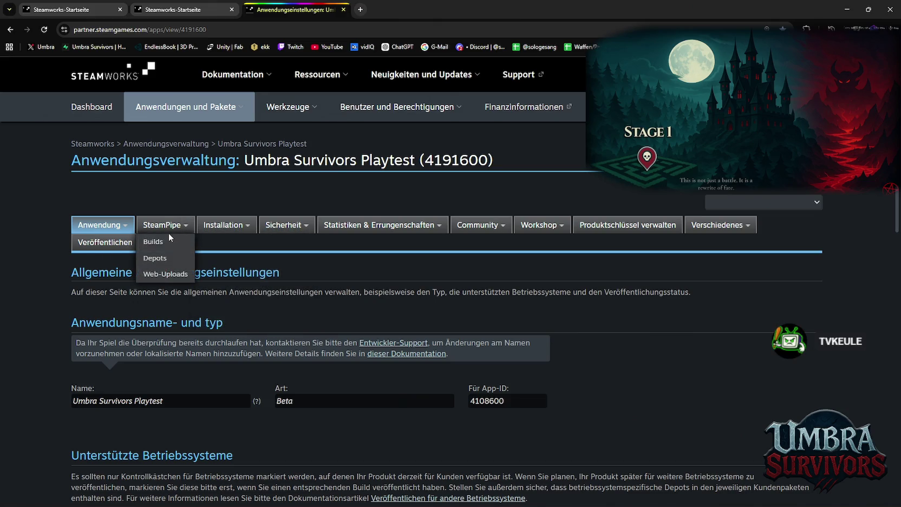
{"action": "scroll", "coordinate": [476, 326], "scroll_direction": "down", "scroll_amount": 1}
{"action": "scroll", "coordinate": [335, 310], "scroll_direction": "down", "scroll_amount": 10}
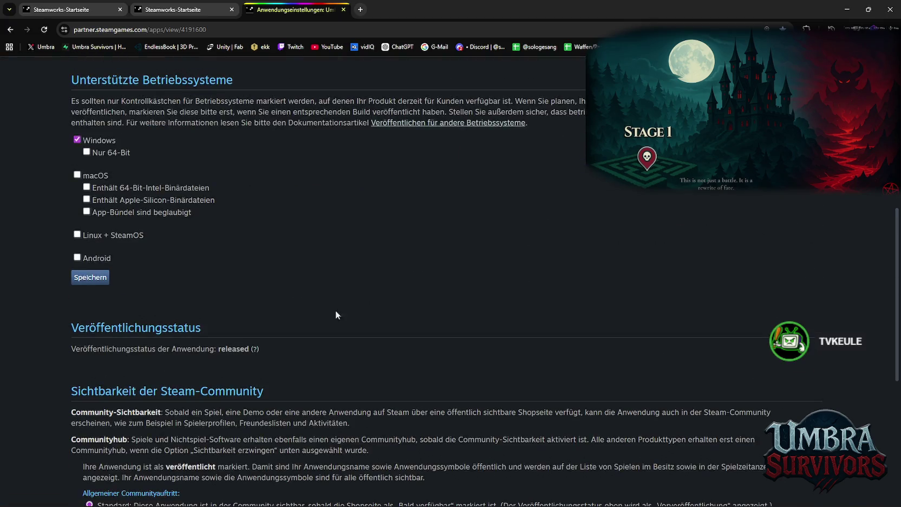
{"action": "scroll", "coordinate": [315, 315], "scroll_direction": "up", "scroll_amount": 11}
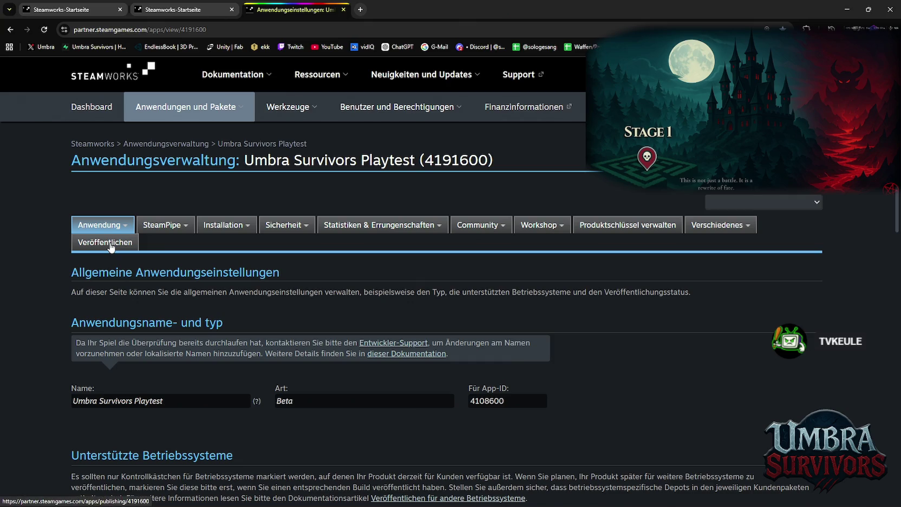
{"action": "scroll", "coordinate": [291, 278], "scroll_direction": "down", "scroll_amount": 2}
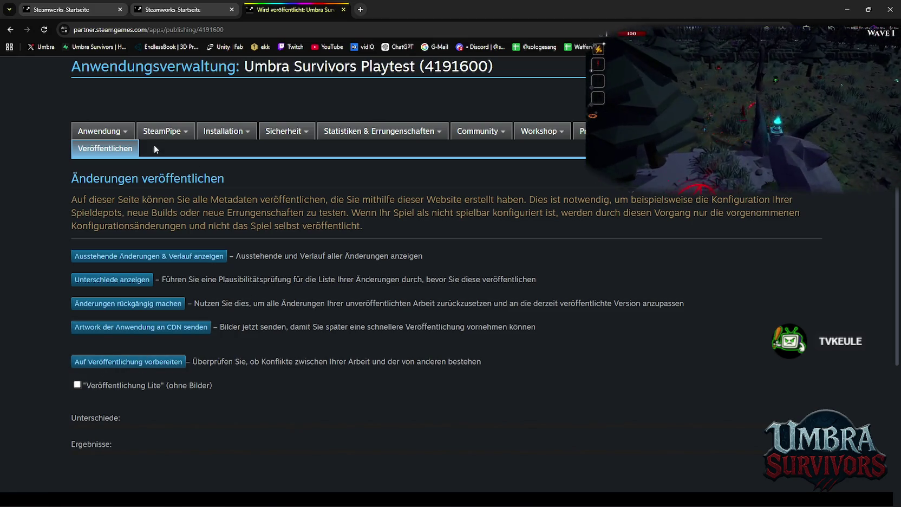
{"action": "mouse_move", "coordinate": [100, 133]}
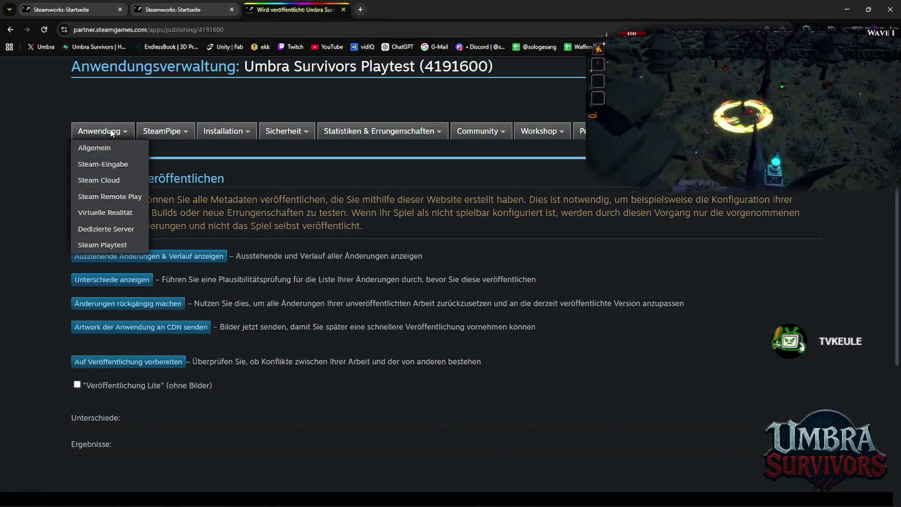
Deactivate the Umbra Survivors Playtest in its Steam Playtest settings, confirming despite the warning.
{"action": "left_click", "coordinate": [103, 244]}
{"action": "scroll", "coordinate": [319, 229], "scroll_direction": "down", "scroll_amount": 7}
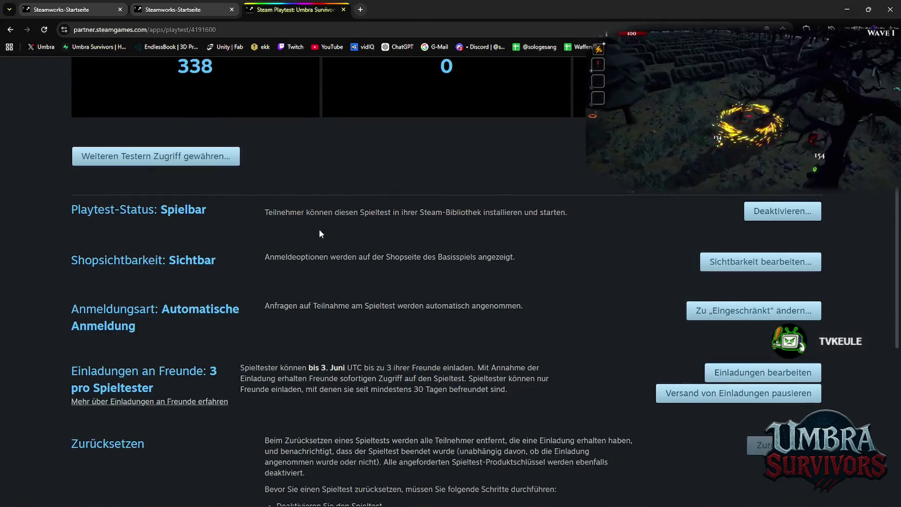
{"action": "scroll", "coordinate": [455, 295], "scroll_direction": "up", "scroll_amount": 1}
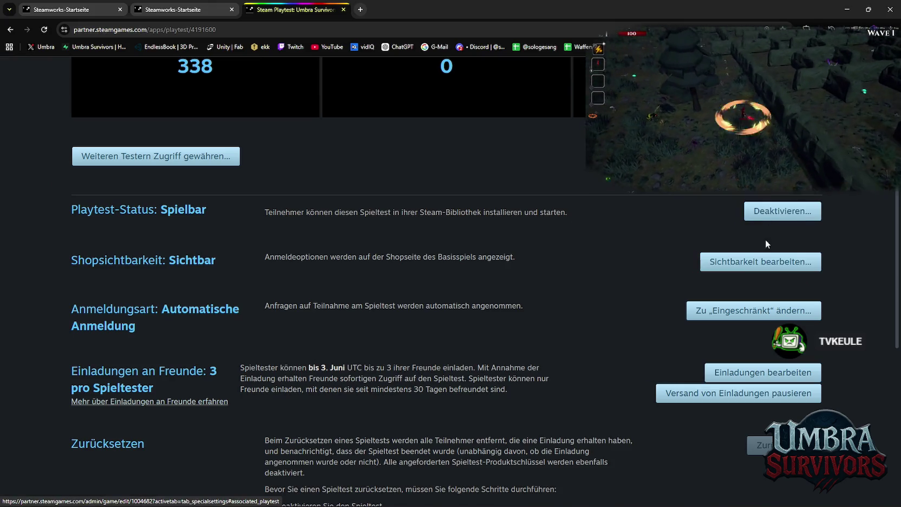
{"action": "left_click", "coordinate": [776, 214]}
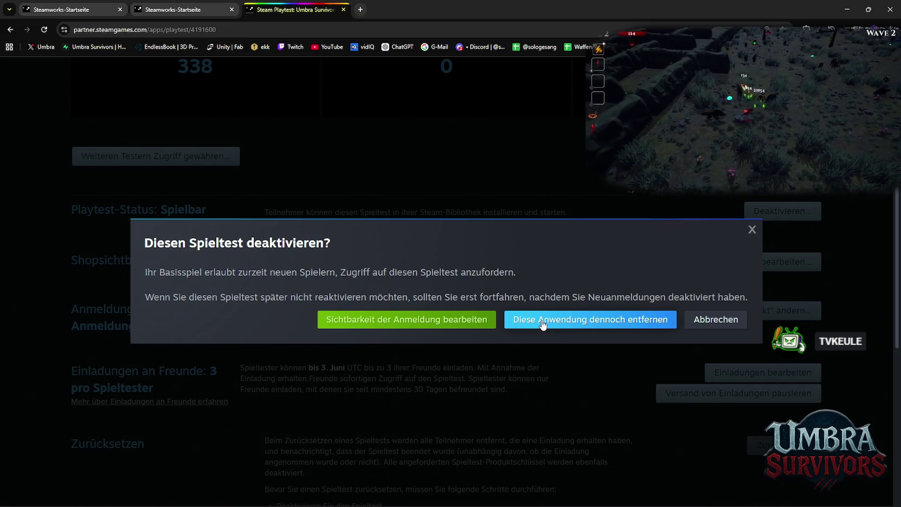
{"action": "left_click", "coordinate": [541, 324]}
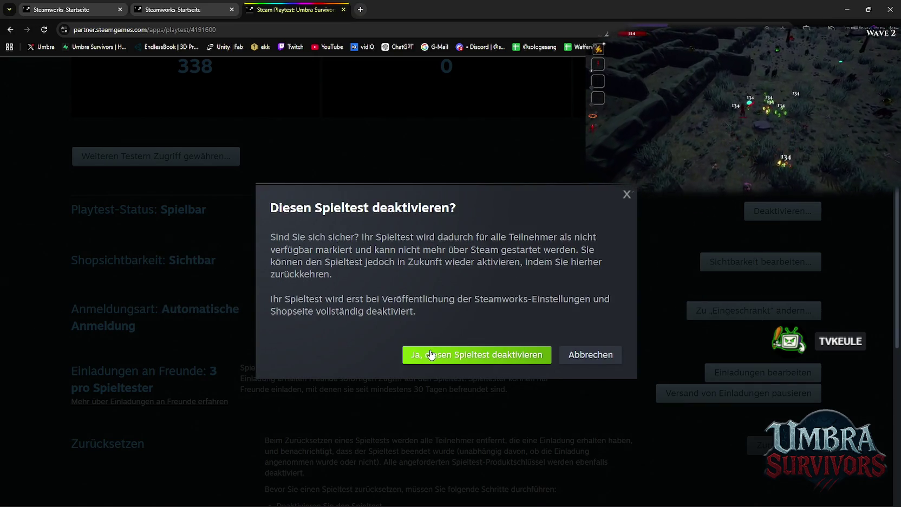
{"action": "left_click", "coordinate": [476, 355]}
{"action": "scroll", "coordinate": [485, 295], "scroll_direction": "up", "scroll_amount": 3}
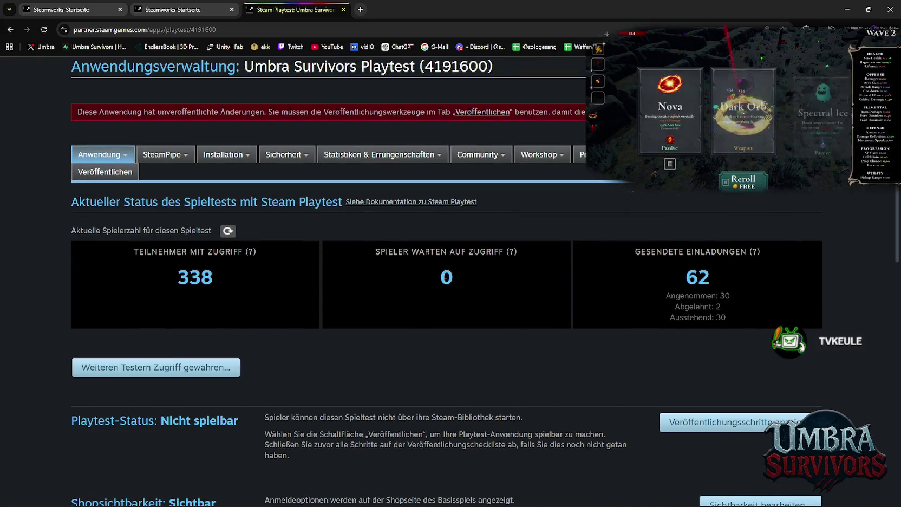
Prepare and publish the pending playtest changes to Steam, confirming with the code STEAMWORKS.
{"action": "left_click", "coordinate": [471, 112]}
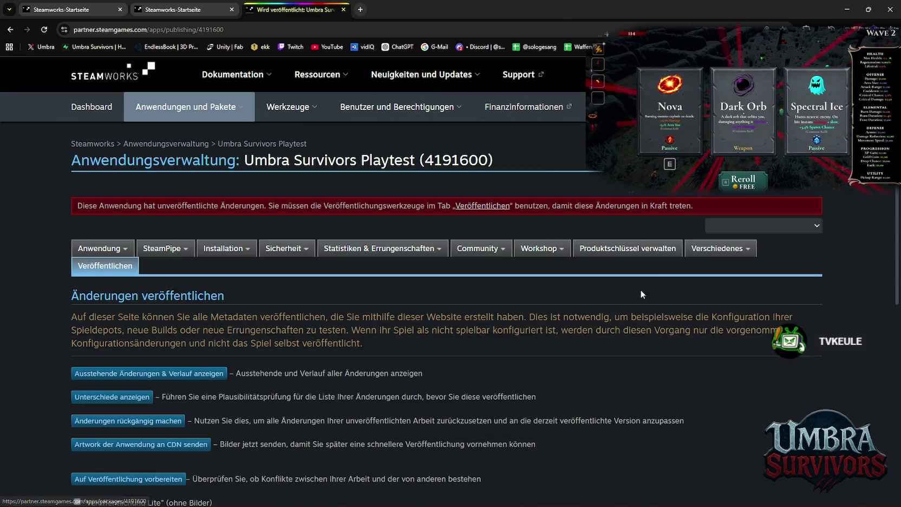
{"action": "scroll", "coordinate": [549, 272], "scroll_direction": "down", "scroll_amount": 3}
{"action": "left_click", "coordinate": [174, 291]}
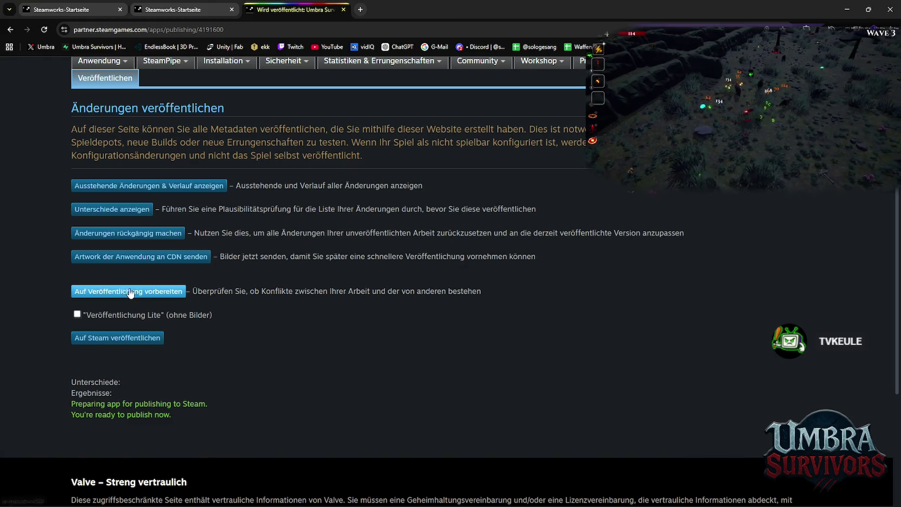
{"action": "left_click", "coordinate": [126, 338]}
{"action": "left_click", "coordinate": [120, 385]}
{"action": "left_click", "coordinate": [125, 406]}
{"action": "scroll", "coordinate": [125, 406], "scroll_direction": "down", "scroll_amount": 5}
{"action": "left_click", "coordinate": [99, 323]}
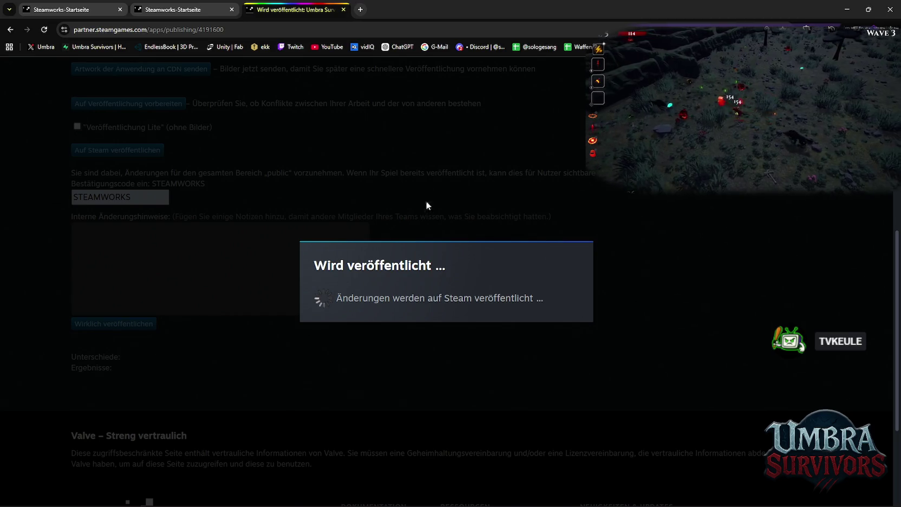
Check the publish result and return to the Steamworks partner dashboard.
{"action": "scroll", "coordinate": [428, 244], "scroll_direction": "up", "scroll_amount": 5}
{"action": "scroll", "coordinate": [413, 245], "scroll_direction": "up", "scroll_amount": 1}
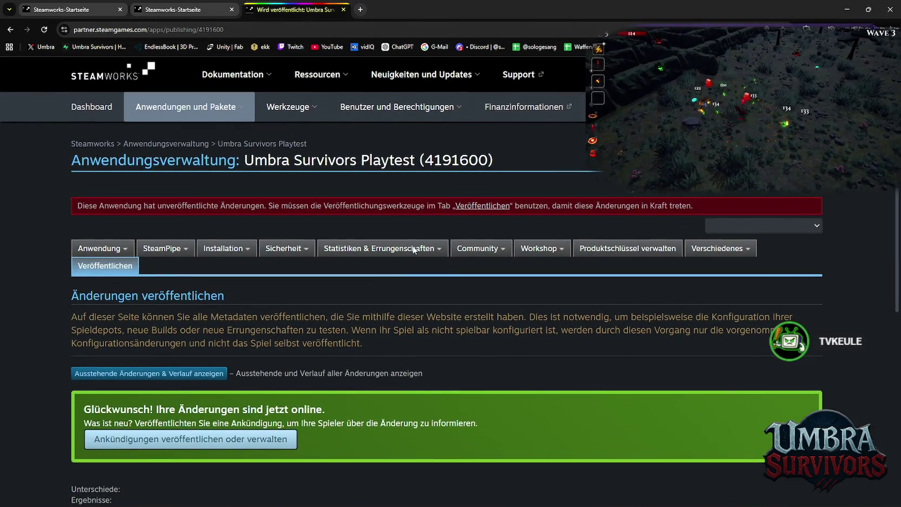
{"action": "mouse_move", "coordinate": [412, 248]}
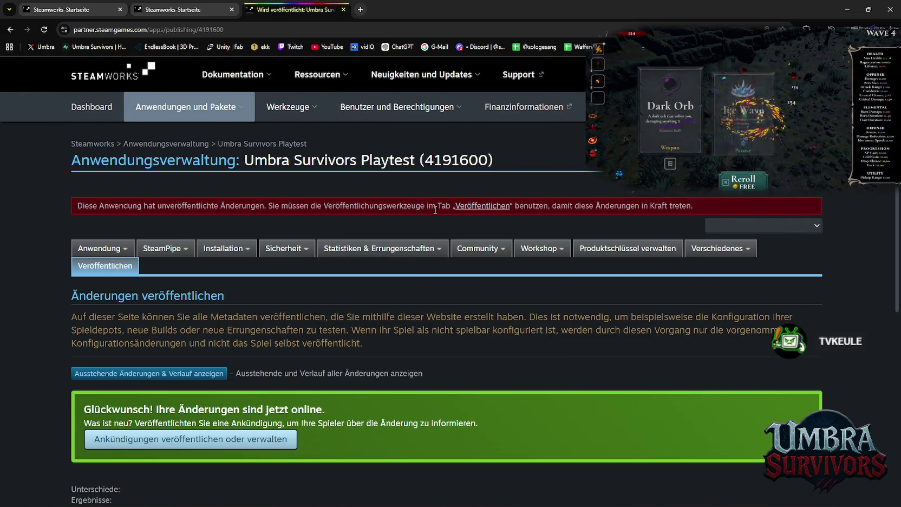
{"action": "scroll", "coordinate": [414, 305], "scroll_direction": "down", "scroll_amount": 5}
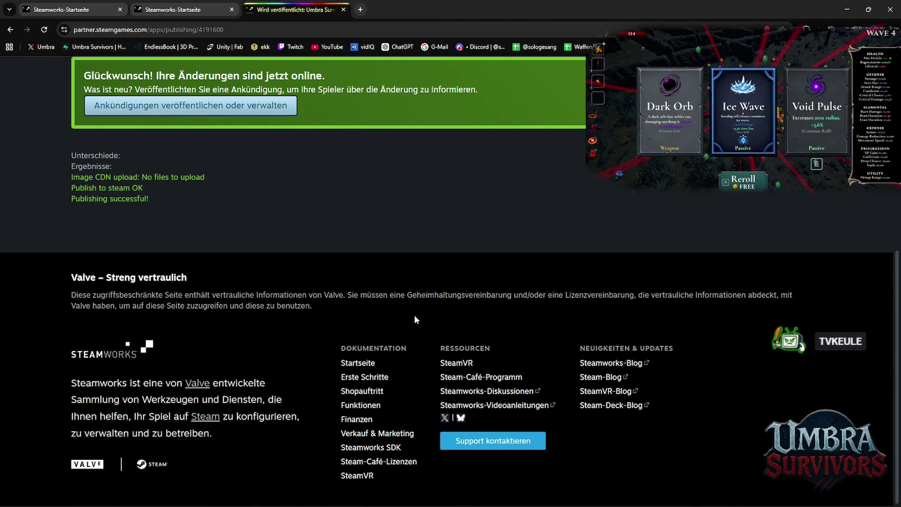
{"action": "scroll", "coordinate": [409, 293], "scroll_direction": "up", "scroll_amount": 5}
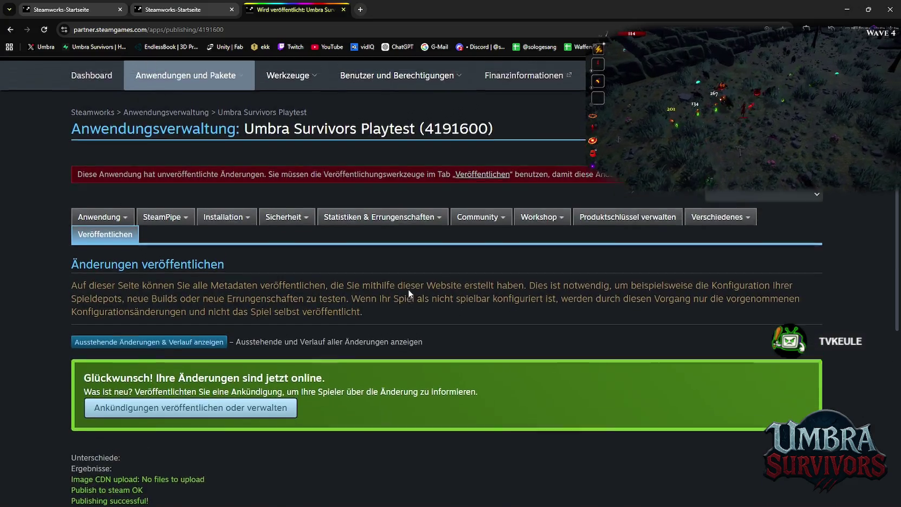
{"action": "scroll", "coordinate": [408, 289], "scroll_direction": "up", "scroll_amount": 1}
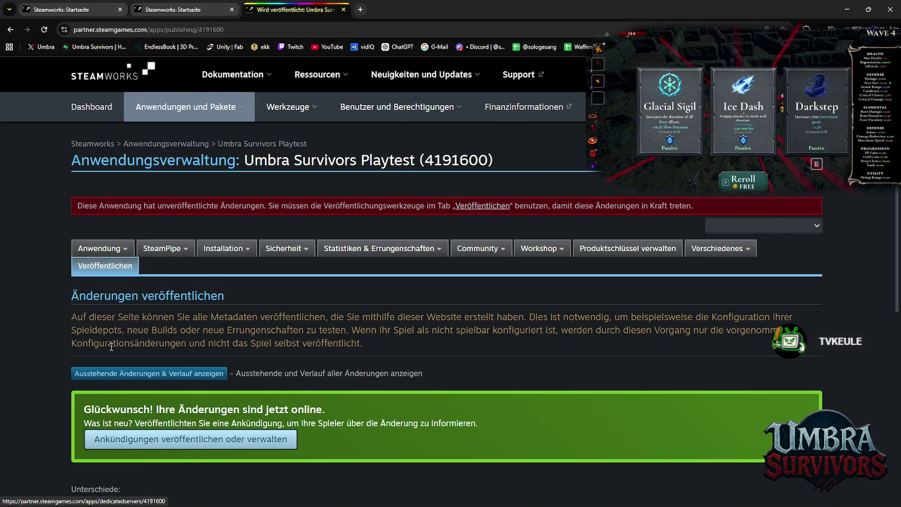
{"action": "left_click", "coordinate": [92, 103]}
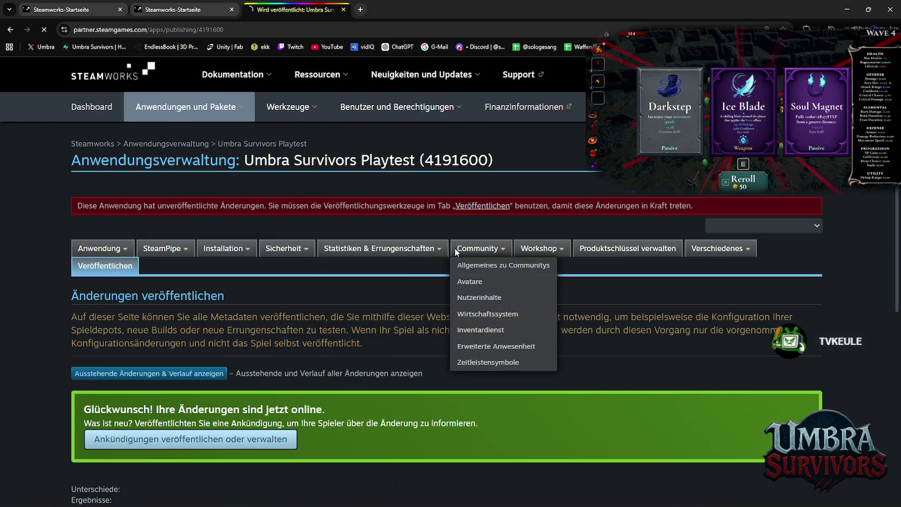
{"action": "scroll", "coordinate": [406, 299], "scroll_direction": "down", "scroll_amount": 5}
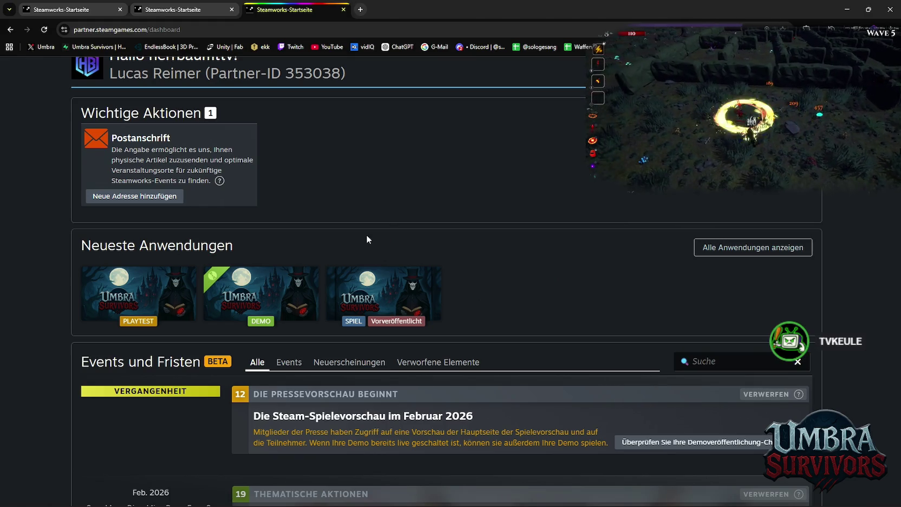
Check the associated packages page: Umbra Survivors Demo published, Playtest (4191600) unpublished.
{"action": "scroll", "coordinate": [348, 278], "scroll_direction": "down", "scroll_amount": 10}
{"action": "scroll", "coordinate": [347, 280], "scroll_direction": "up", "scroll_amount": 10}
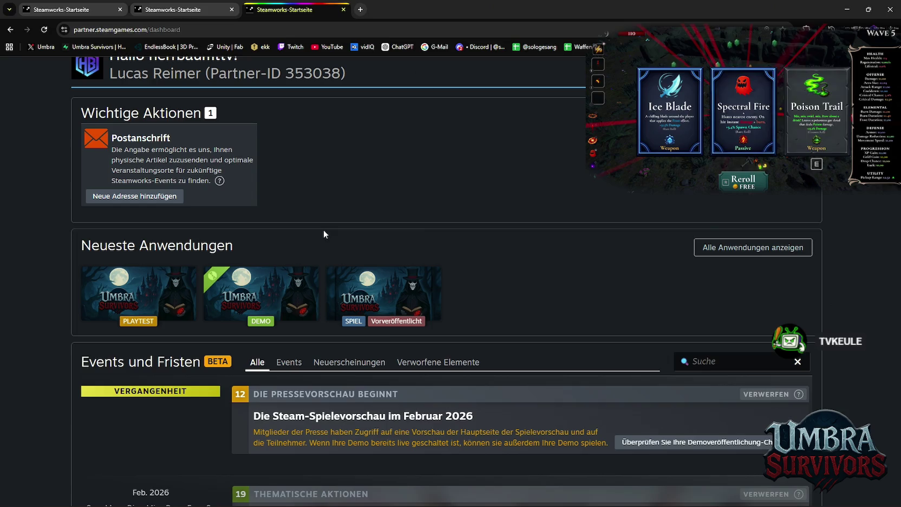
{"action": "scroll", "coordinate": [324, 231], "scroll_direction": "down", "scroll_amount": 3}
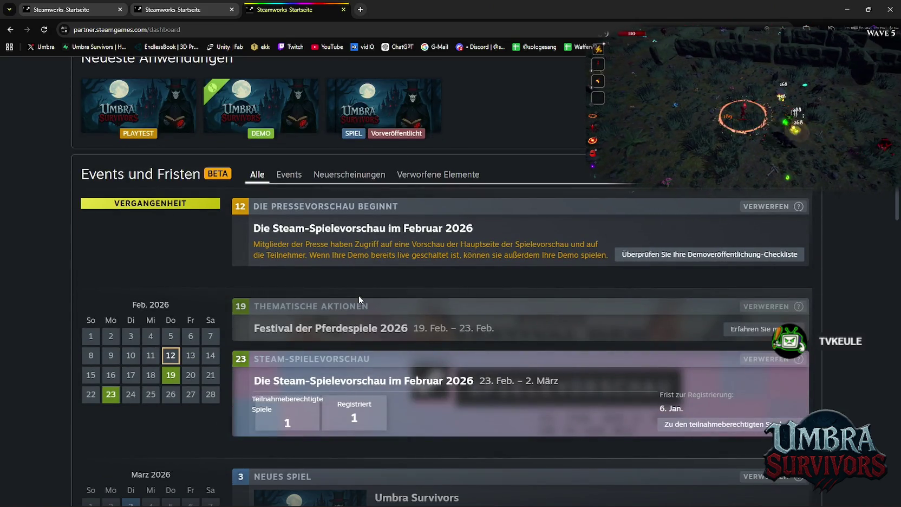
{"action": "scroll", "coordinate": [358, 295], "scroll_direction": "down", "scroll_amount": 3}
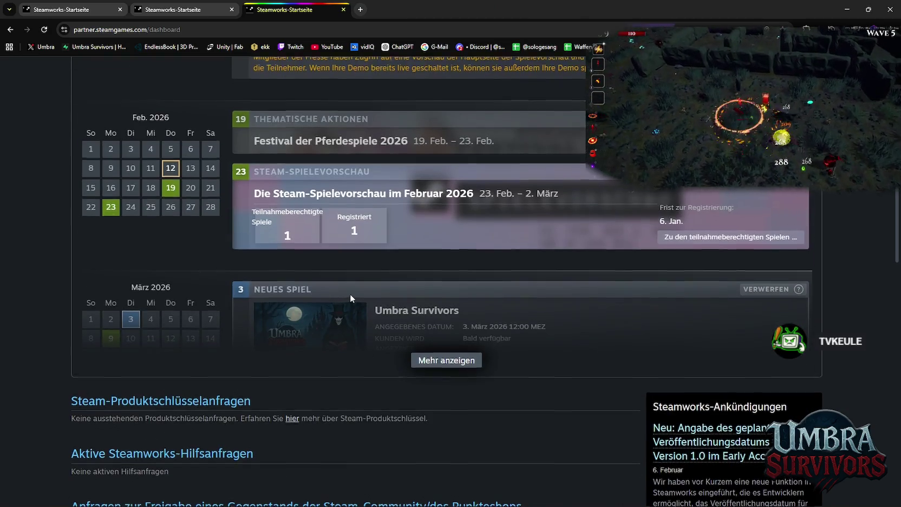
{"action": "scroll", "coordinate": [350, 293], "scroll_direction": "up", "scroll_amount": 3}
{"action": "scroll", "coordinate": [274, 289], "scroll_direction": "up", "scroll_amount": 3}
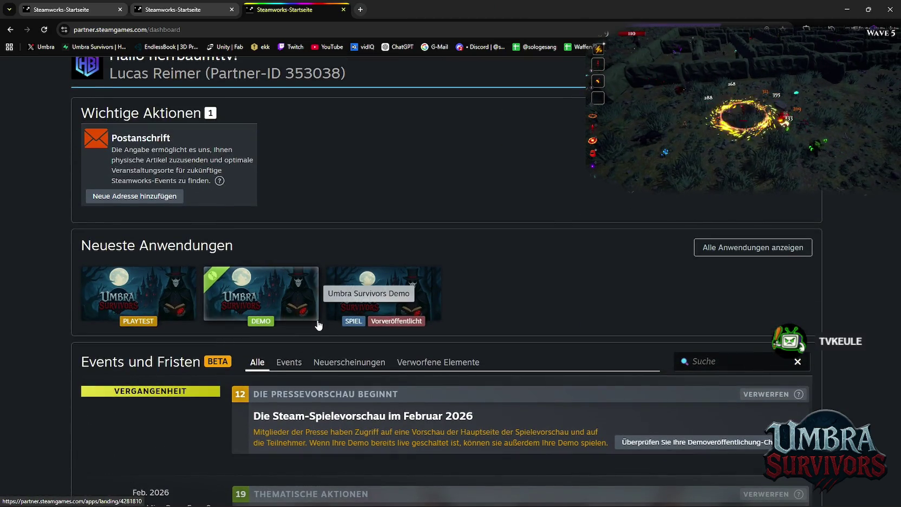
{"action": "scroll", "coordinate": [343, 291], "scroll_direction": "down", "scroll_amount": 2}
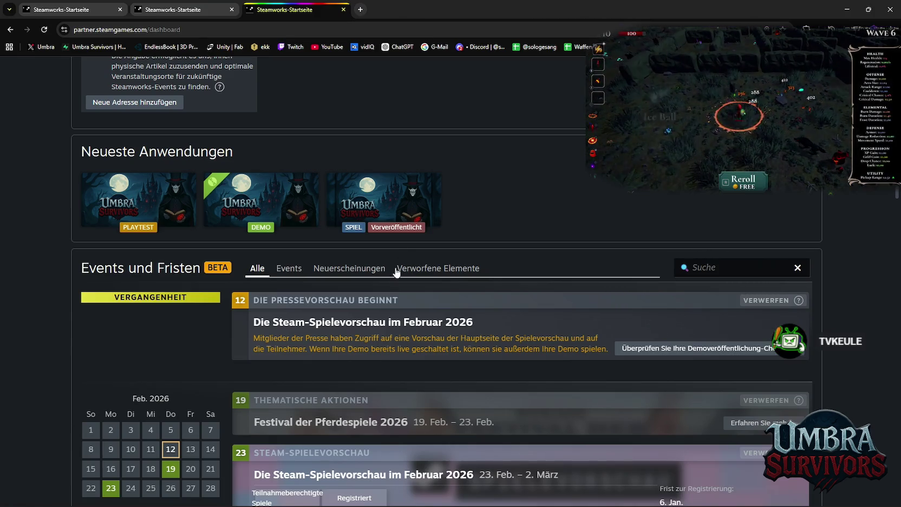
{"action": "scroll", "coordinate": [429, 322], "scroll_direction": "down", "scroll_amount": 6}
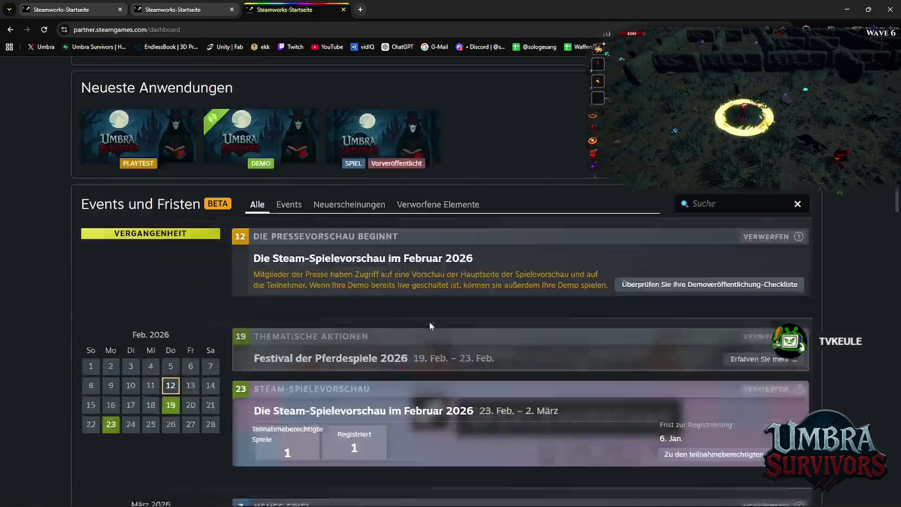
{"action": "scroll", "coordinate": [451, 341], "scroll_direction": "up", "scroll_amount": 15}
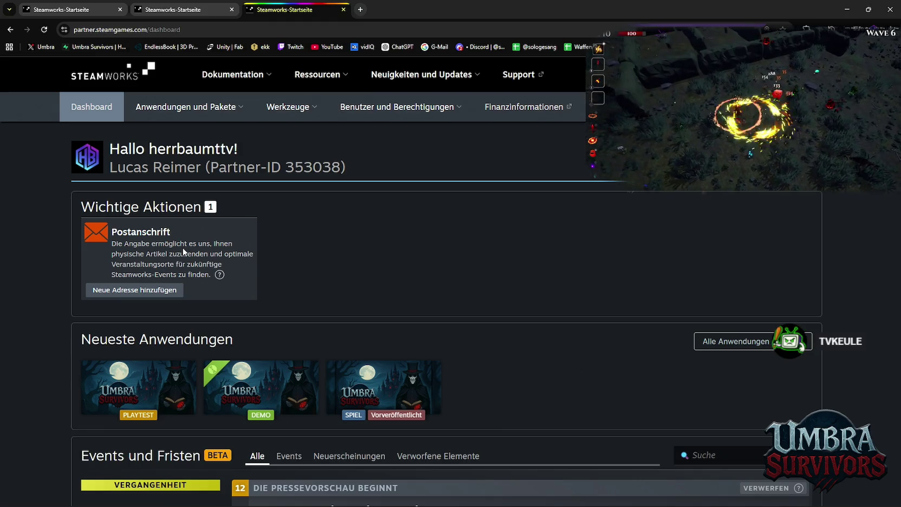
{"action": "scroll", "coordinate": [190, 280], "scroll_direction": "down", "scroll_amount": 3}
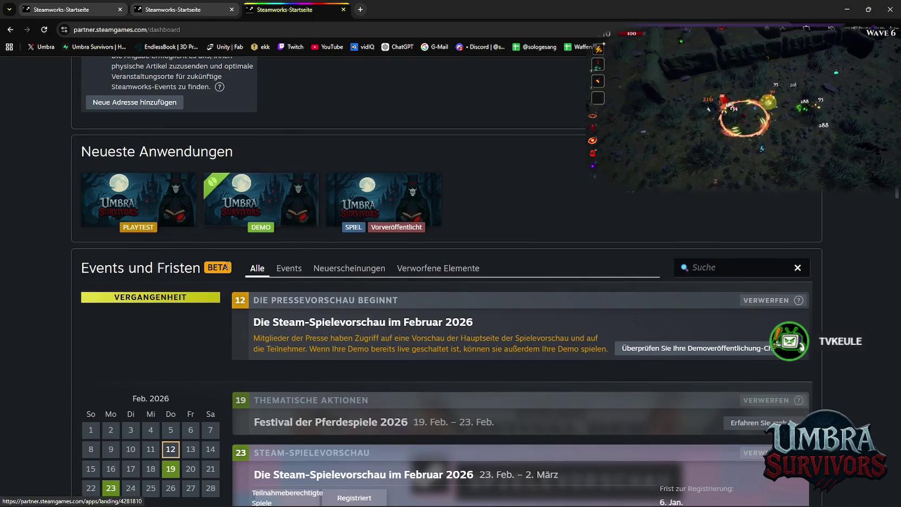
{"action": "scroll", "coordinate": [340, 327], "scroll_direction": "up", "scroll_amount": 3}
{"action": "scroll", "coordinate": [347, 317], "scroll_direction": "down", "scroll_amount": 2}
Open the main Umbra Survivors game's app page.
{"action": "left_click", "coordinate": [436, 304]}
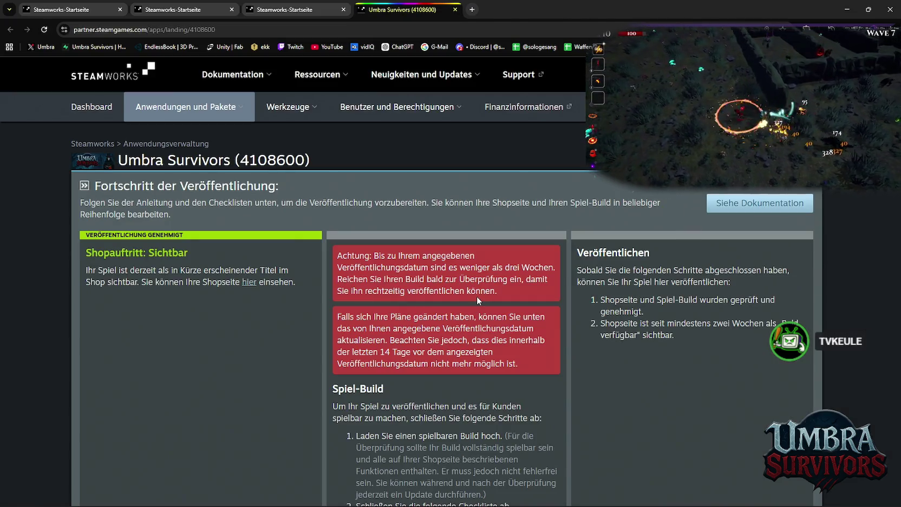
{"action": "scroll", "coordinate": [441, 306], "scroll_direction": "down", "scroll_amount": 4}
{"action": "scroll", "coordinate": [439, 304], "scroll_direction": "down", "scroll_amount": 6}
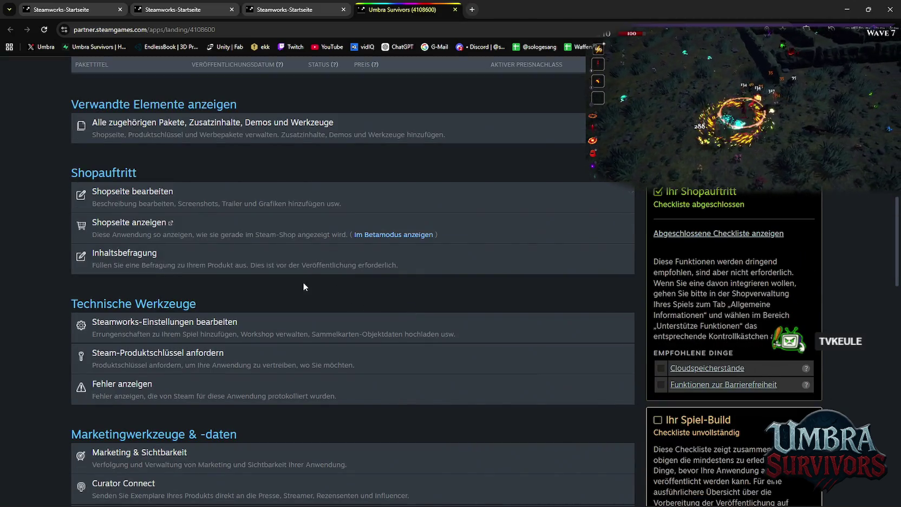
Open the game's store page editor and scroll through its sections.
{"action": "left_click", "coordinate": [395, 189]}
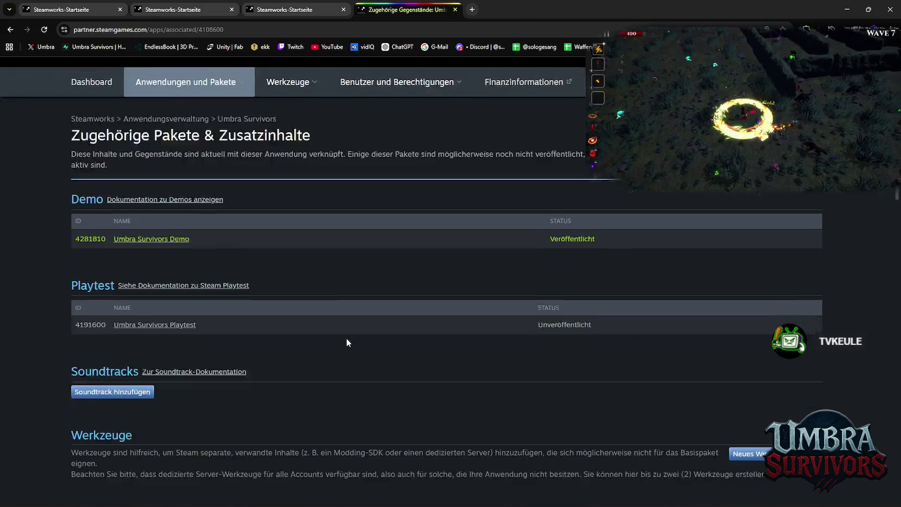
{"action": "scroll", "coordinate": [346, 338], "scroll_direction": "down", "scroll_amount": 1}
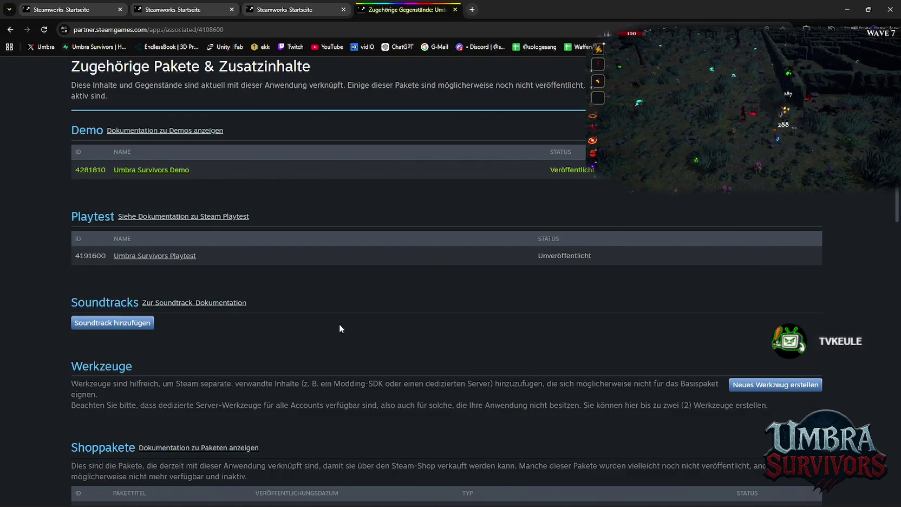
{"action": "scroll", "coordinate": [340, 325], "scroll_direction": "up", "scroll_amount": 2}
{"action": "scroll", "coordinate": [363, 335], "scroll_direction": "down", "scroll_amount": 2}
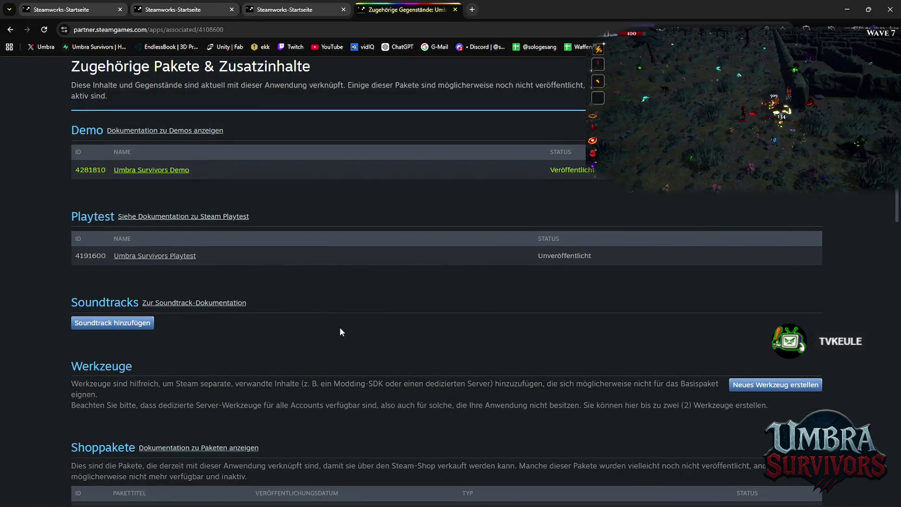
{"action": "scroll", "coordinate": [317, 318], "scroll_direction": "down", "scroll_amount": 2}
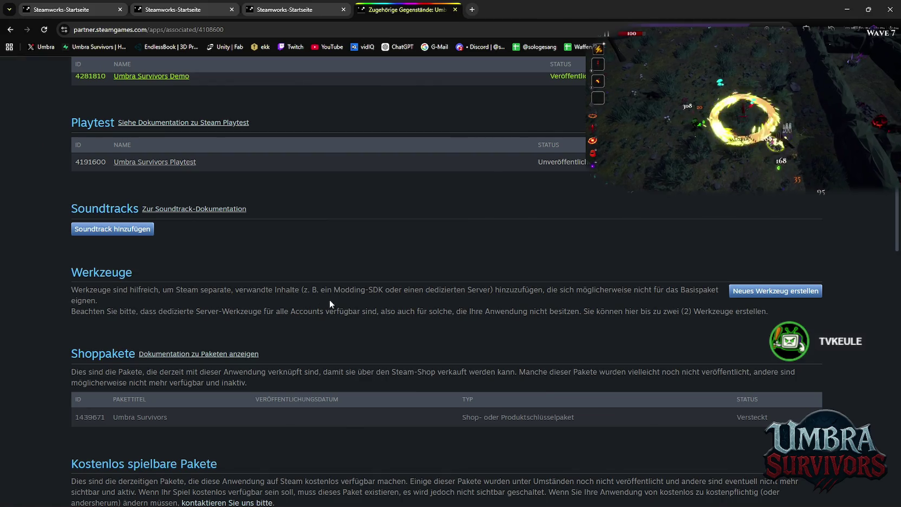
{"action": "scroll", "coordinate": [330, 300], "scroll_direction": "down", "scroll_amount": 4}
{"action": "scroll", "coordinate": [336, 302], "scroll_direction": "down", "scroll_amount": 2}
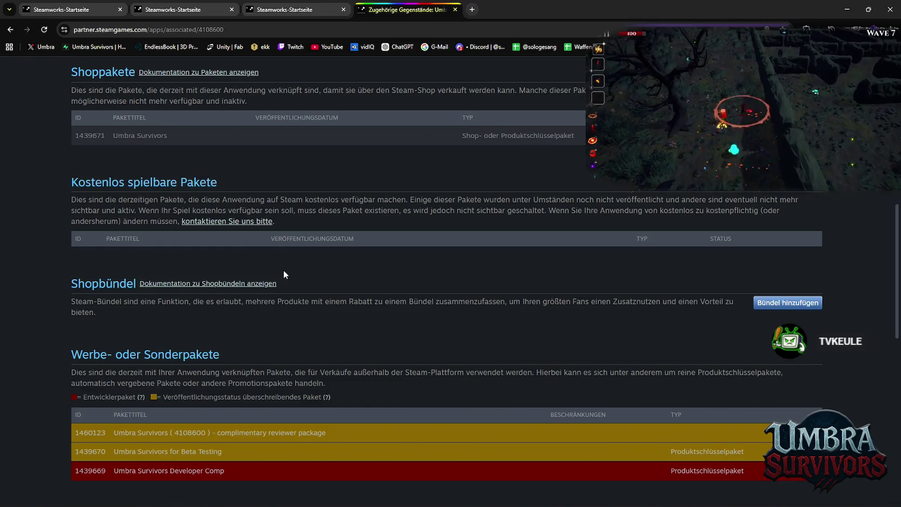
{"action": "scroll", "coordinate": [287, 270], "scroll_direction": "down", "scroll_amount": 4}
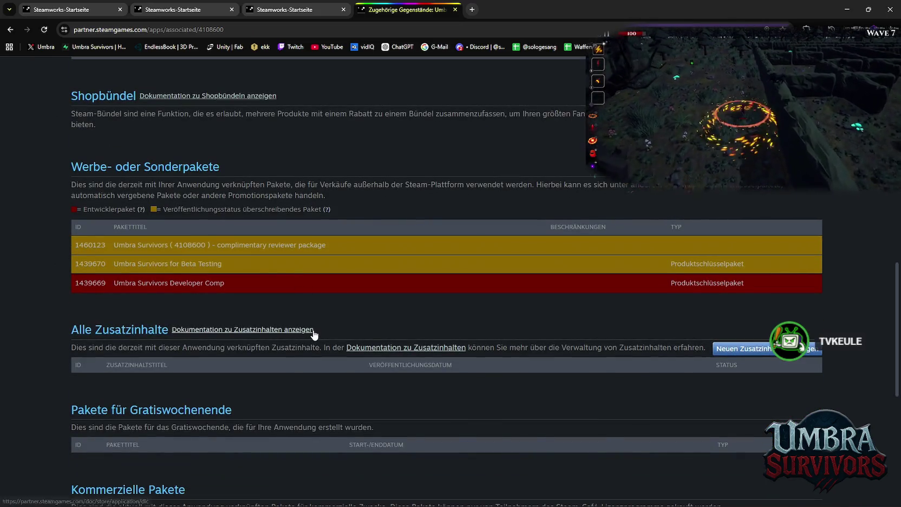
{"action": "scroll", "coordinate": [314, 334], "scroll_direction": "down", "scroll_amount": 5}
{"action": "scroll", "coordinate": [316, 328], "scroll_direction": "up", "scroll_amount": 9}
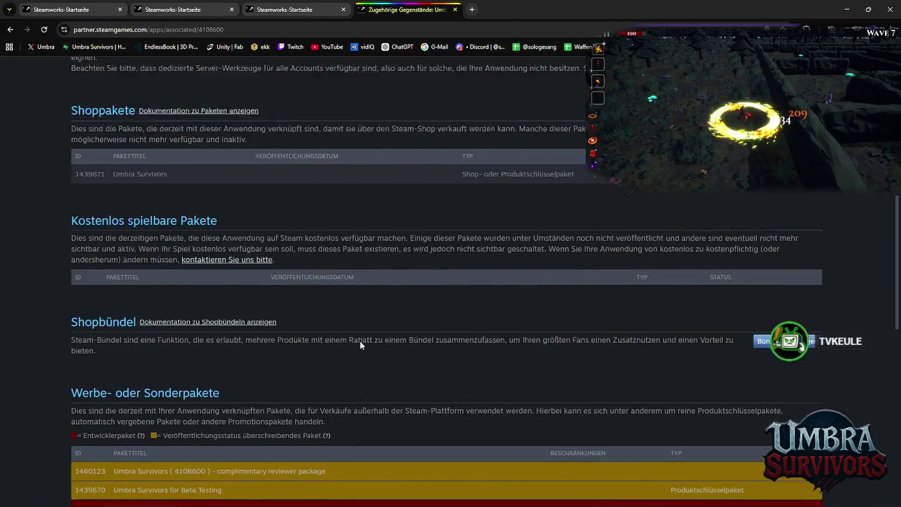
{"action": "scroll", "coordinate": [357, 346], "scroll_direction": "up", "scroll_amount": 8}
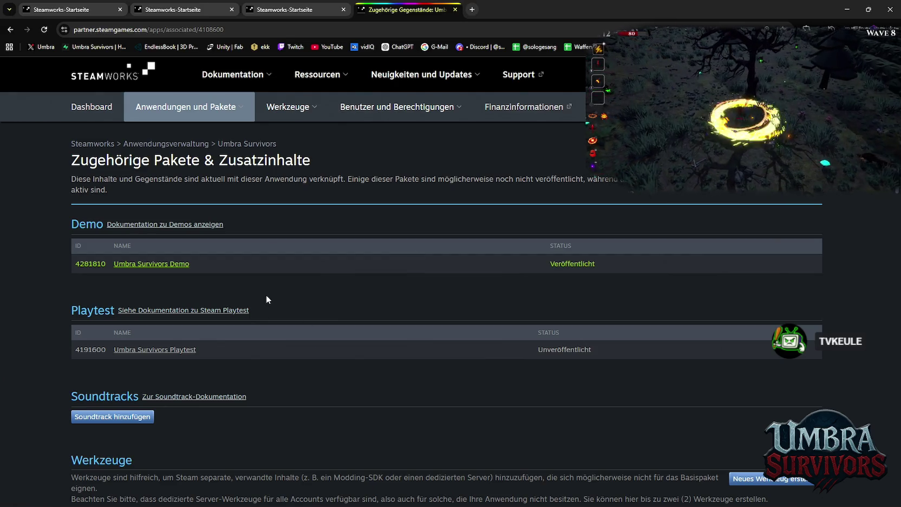
{"action": "scroll", "coordinate": [268, 295], "scroll_direction": "down", "scroll_amount": 5}
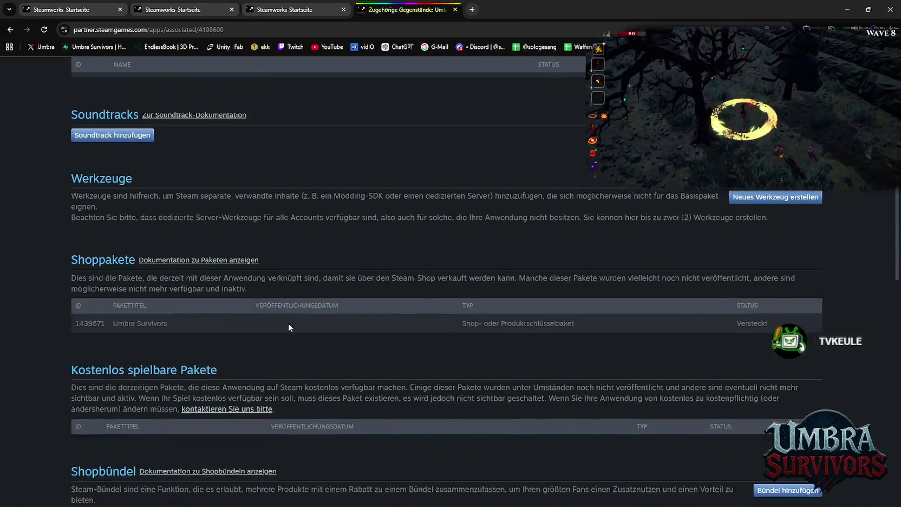
{"action": "scroll", "coordinate": [294, 330], "scroll_direction": "up", "scroll_amount": 5}
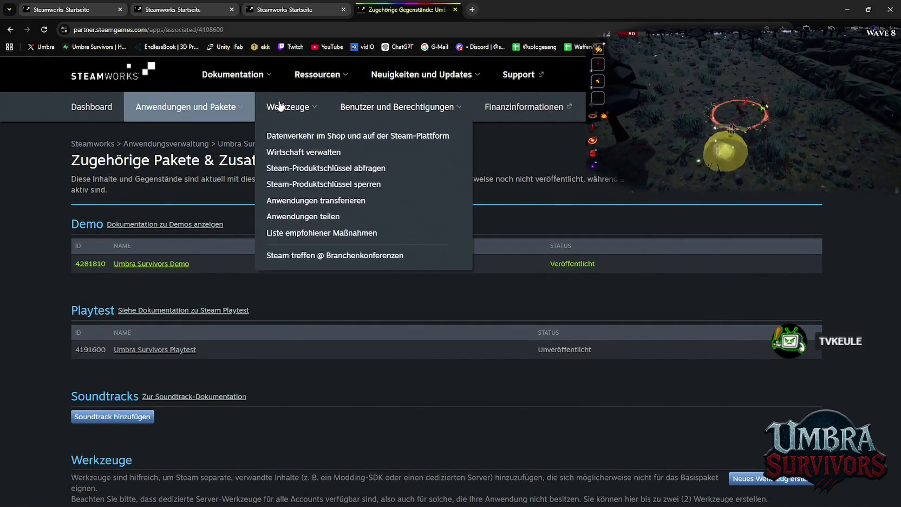
On the Umbra Survivors Demo (4281810) page, start notifying wishlist customers about the demo release.
{"action": "left_click", "coordinate": [151, 264]}
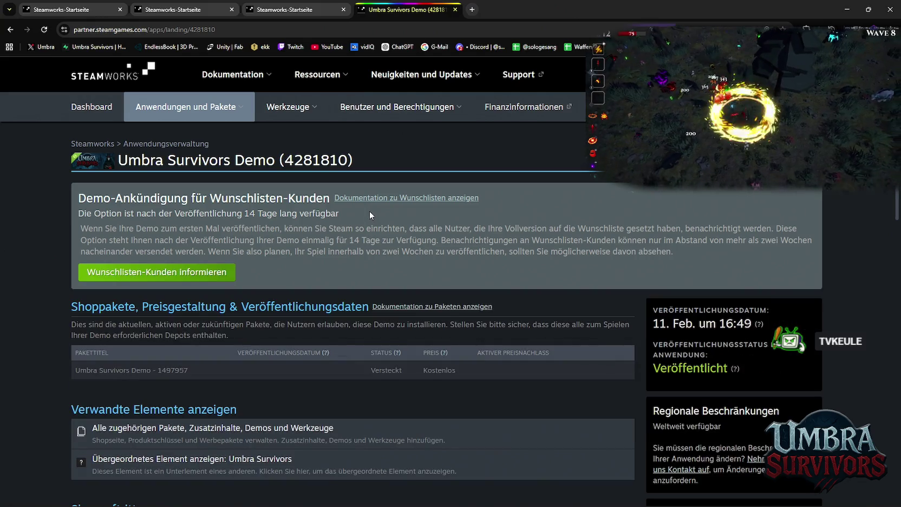
{"action": "scroll", "coordinate": [367, 216], "scroll_direction": "down", "scroll_amount": 3}
{"action": "left_click", "coordinate": [196, 187]}
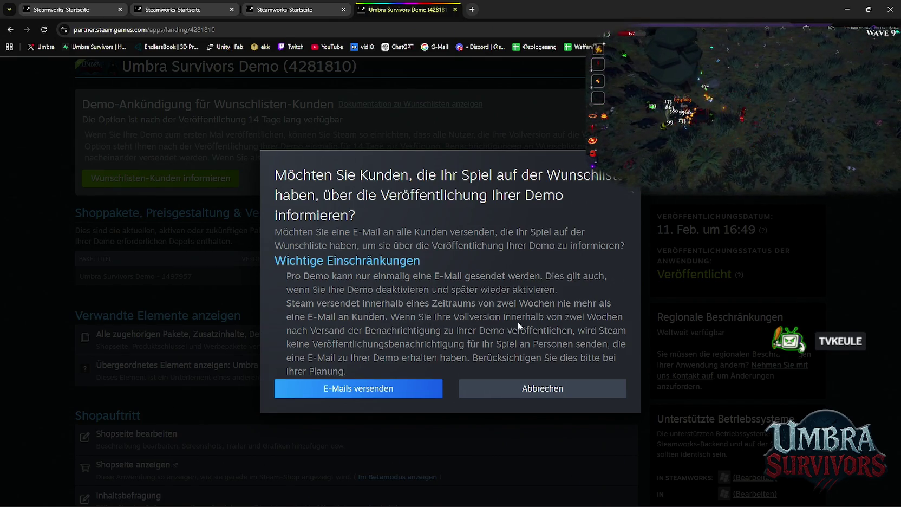
Send the demo release e-mails to wishlist customers, then open the demo's live store page.
{"action": "left_click", "coordinate": [357, 389]}
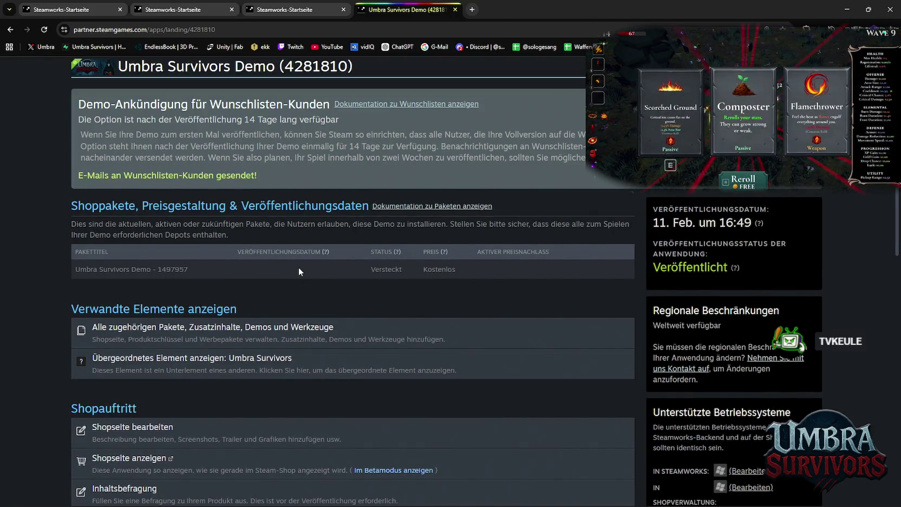
{"action": "scroll", "coordinate": [276, 244], "scroll_direction": "down", "scroll_amount": 2}
{"action": "scroll", "coordinate": [276, 230], "scroll_direction": "up", "scroll_amount": 2}
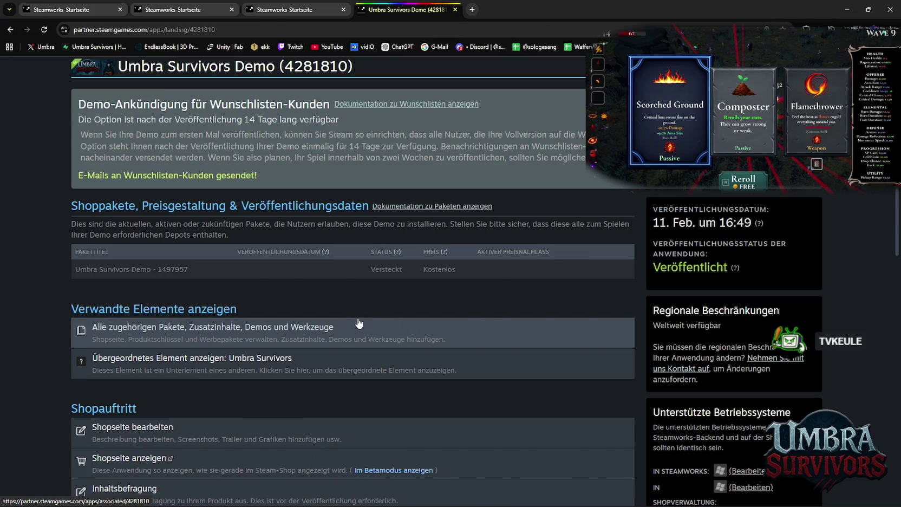
{"action": "scroll", "coordinate": [358, 323], "scroll_direction": "down", "scroll_amount": 3}
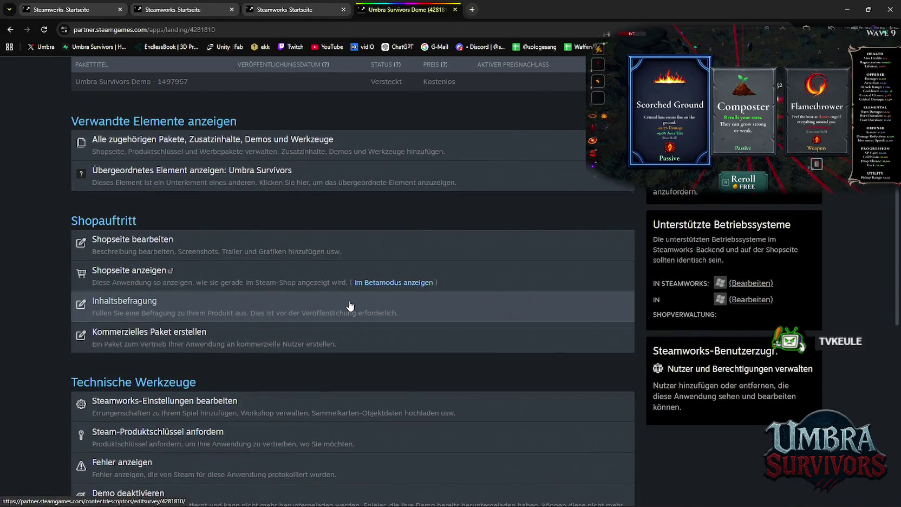
{"action": "scroll", "coordinate": [315, 281], "scroll_direction": "up", "scroll_amount": 2}
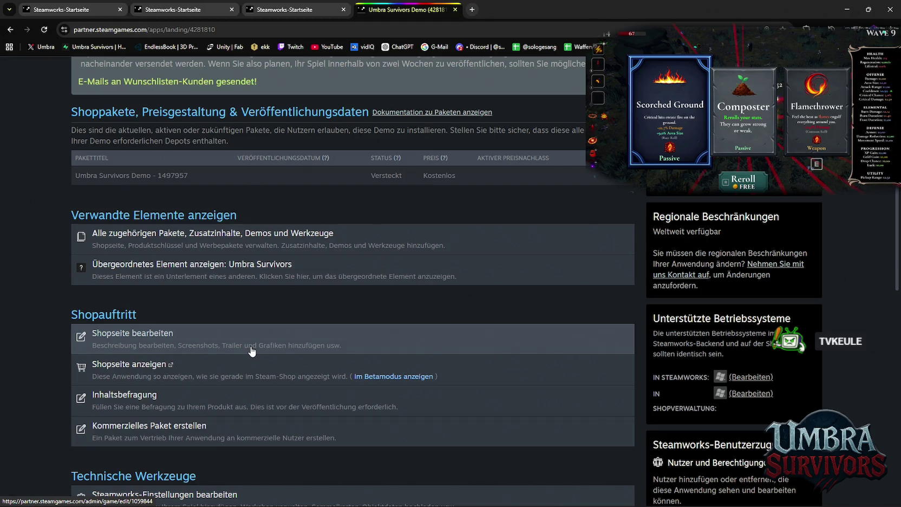
{"action": "scroll", "coordinate": [260, 368], "scroll_direction": "down", "scroll_amount": 2}
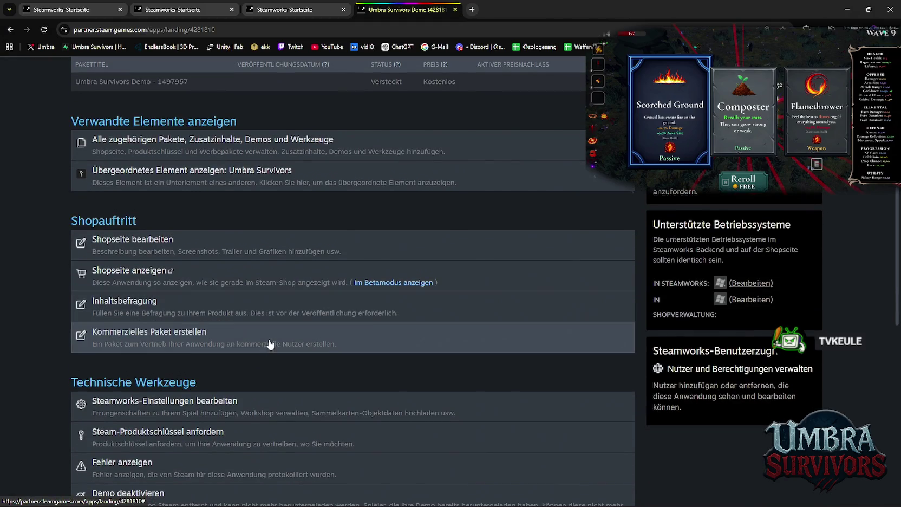
{"action": "scroll", "coordinate": [260, 310], "scroll_direction": "down", "scroll_amount": 2}
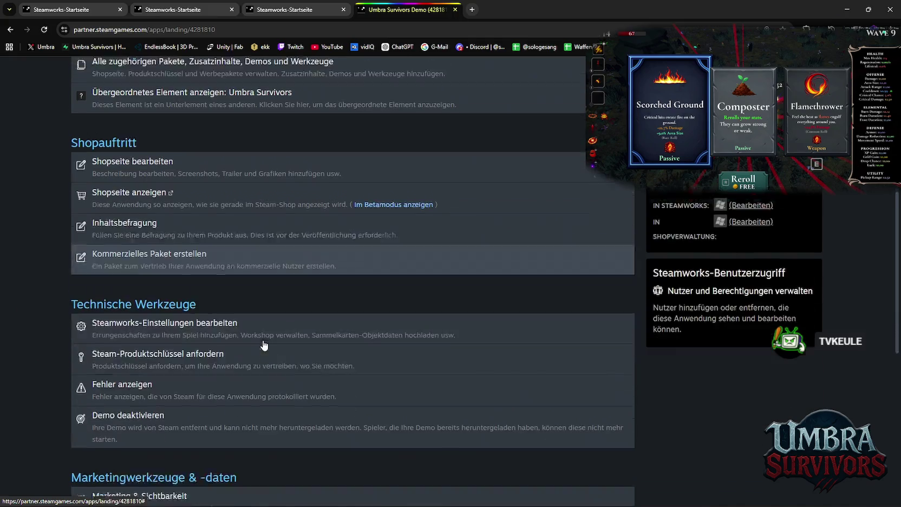
{"action": "scroll", "coordinate": [270, 331], "scroll_direction": "down", "scroll_amount": 2}
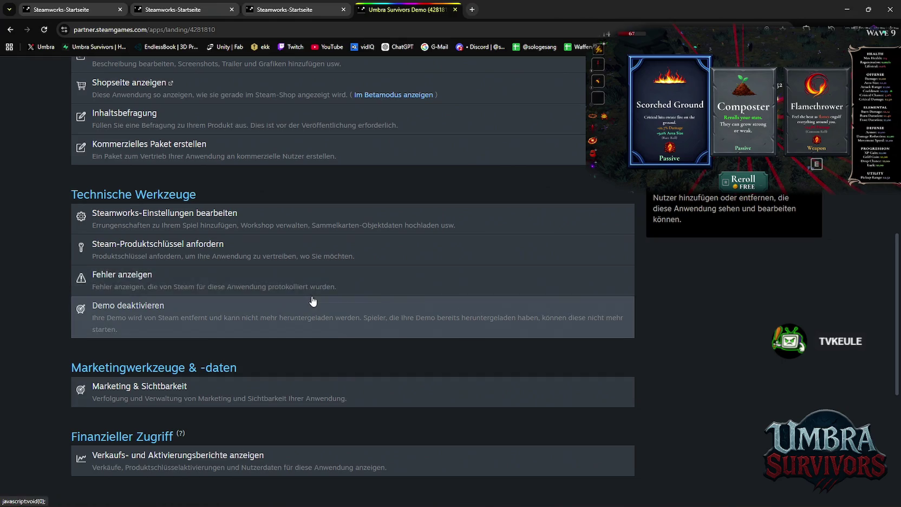
{"action": "scroll", "coordinate": [291, 391], "scroll_direction": "up", "scroll_amount": 2}
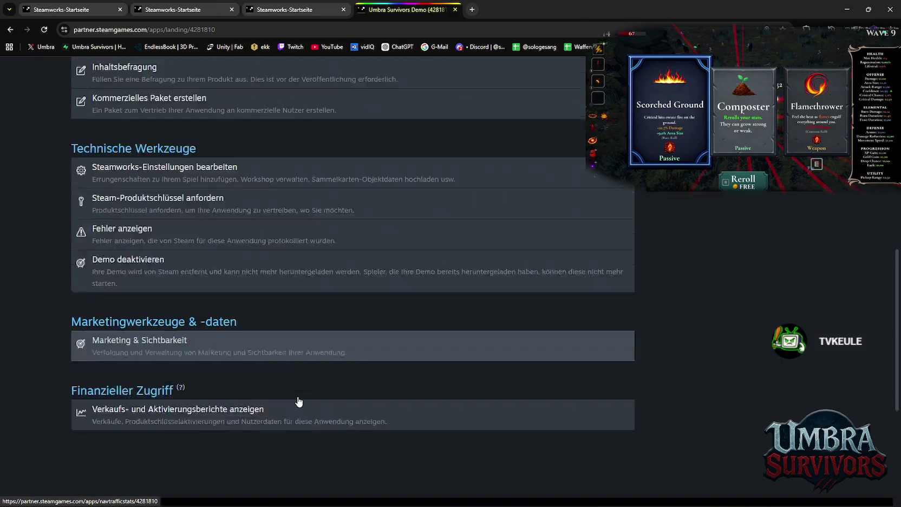
{"action": "scroll", "coordinate": [250, 283], "scroll_direction": "up", "scroll_amount": 2}
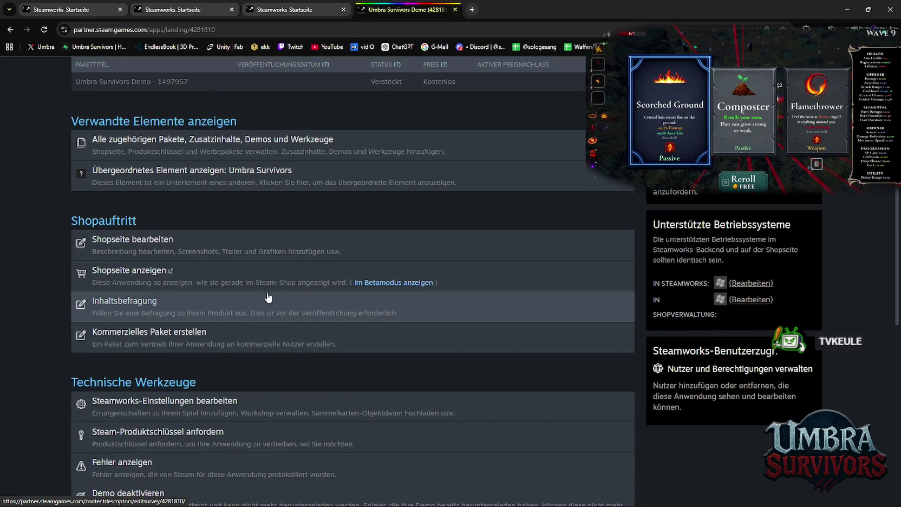
{"action": "scroll", "coordinate": [281, 252], "scroll_direction": "up", "scroll_amount": 2}
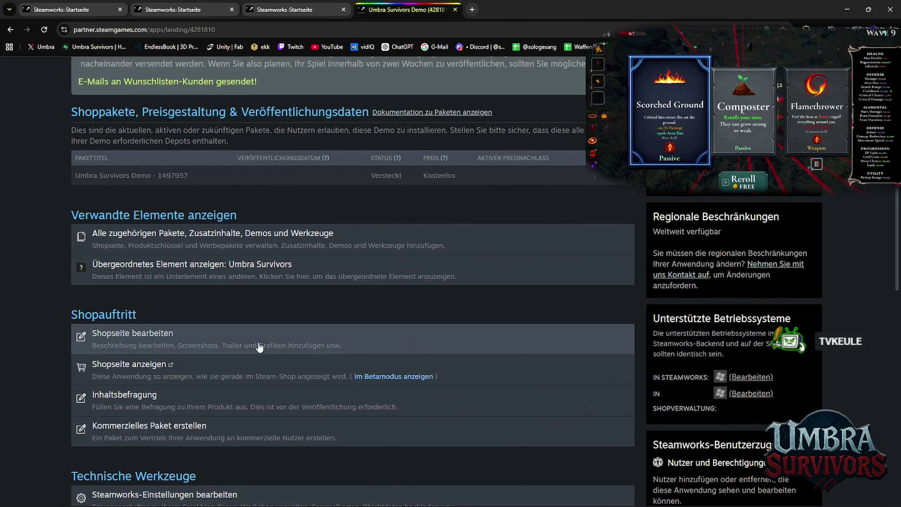
{"action": "left_click", "coordinate": [248, 372]}
Browse the live Umbra Survivors Demo store page, then return to the Steamworks dashboard tab.
{"action": "scroll", "coordinate": [413, 239], "scroll_direction": "down", "scroll_amount": 3}
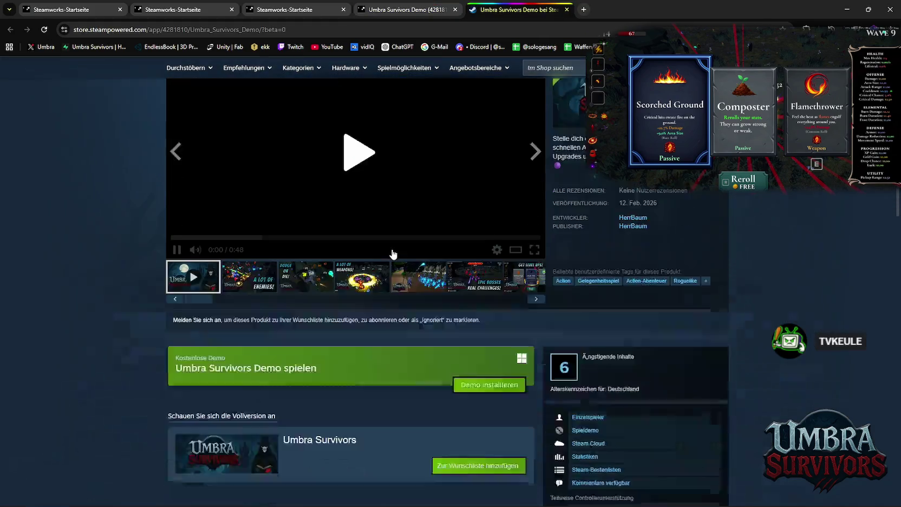
{"action": "scroll", "coordinate": [401, 256], "scroll_direction": "down", "scroll_amount": 1}
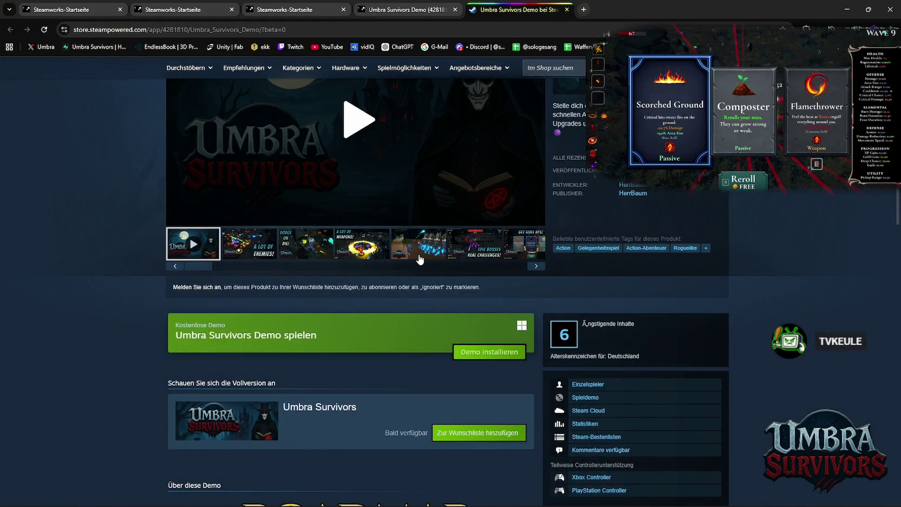
{"action": "scroll", "coordinate": [420, 258], "scroll_direction": "up", "scroll_amount": 2}
{"action": "scroll", "coordinate": [415, 258], "scroll_direction": "down", "scroll_amount": 4}
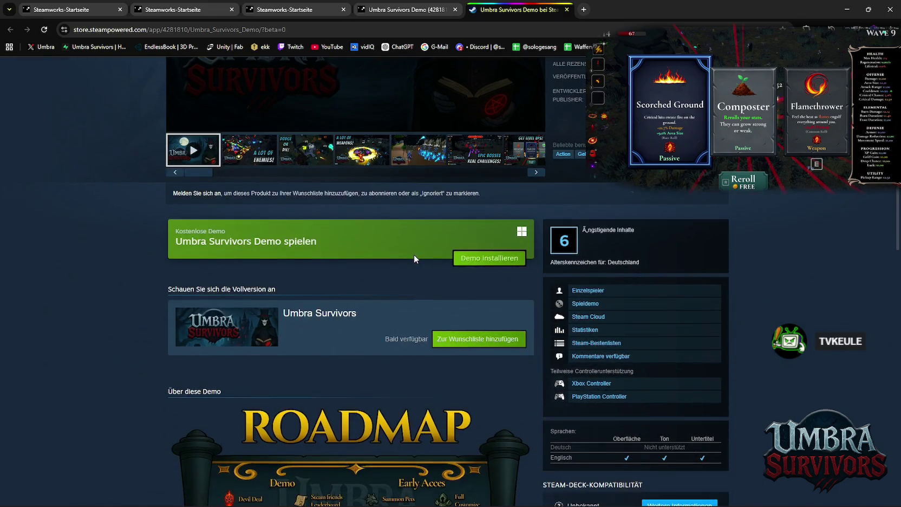
{"action": "scroll", "coordinate": [414, 257], "scroll_direction": "down", "scroll_amount": 3}
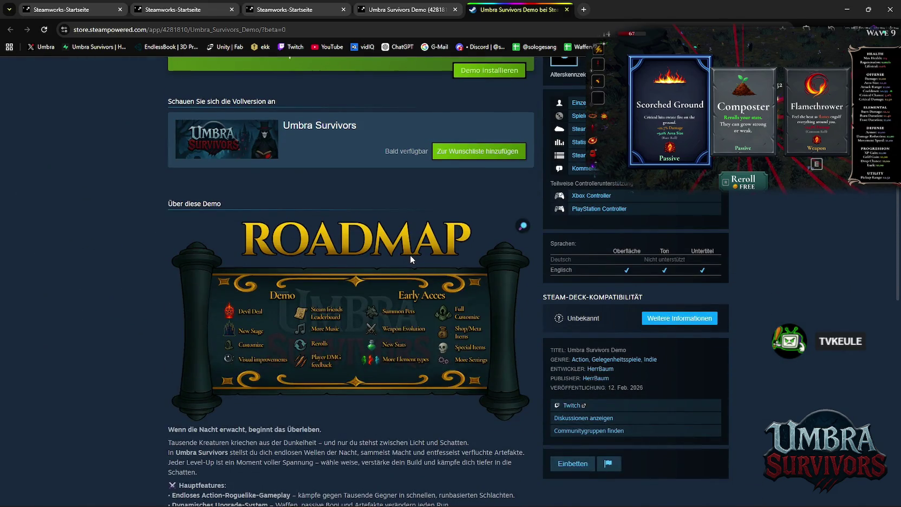
{"action": "scroll", "coordinate": [410, 255], "scroll_direction": "down", "scroll_amount": 2}
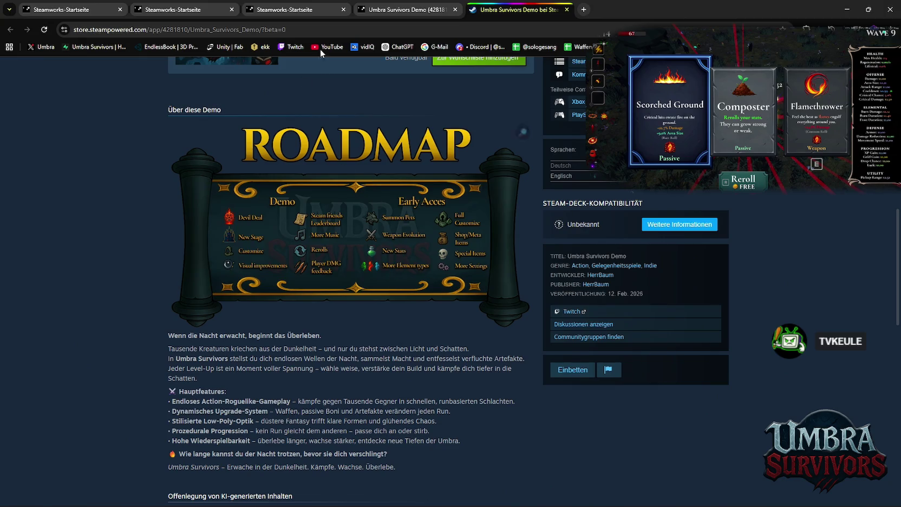
{"action": "scroll", "coordinate": [314, 254], "scroll_direction": "down", "scroll_amount": 5}
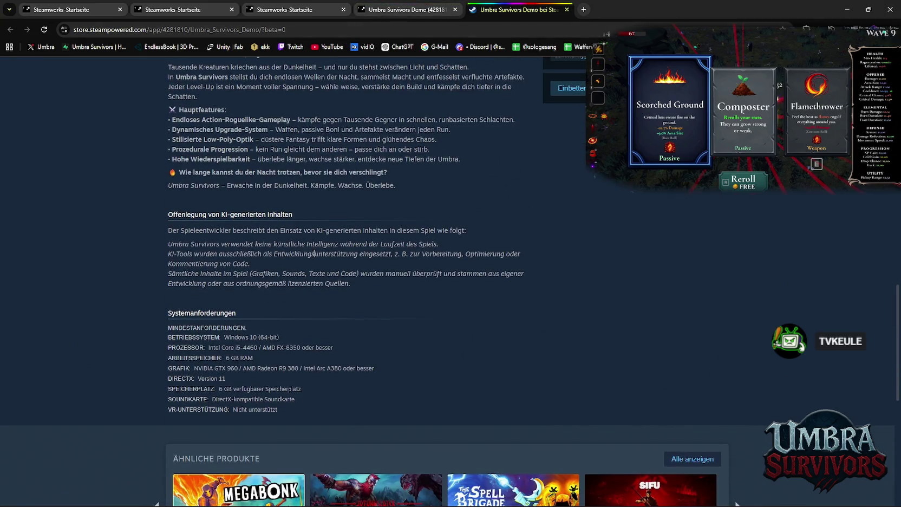
{"action": "scroll", "coordinate": [314, 253], "scroll_direction": "up", "scroll_amount": 7}
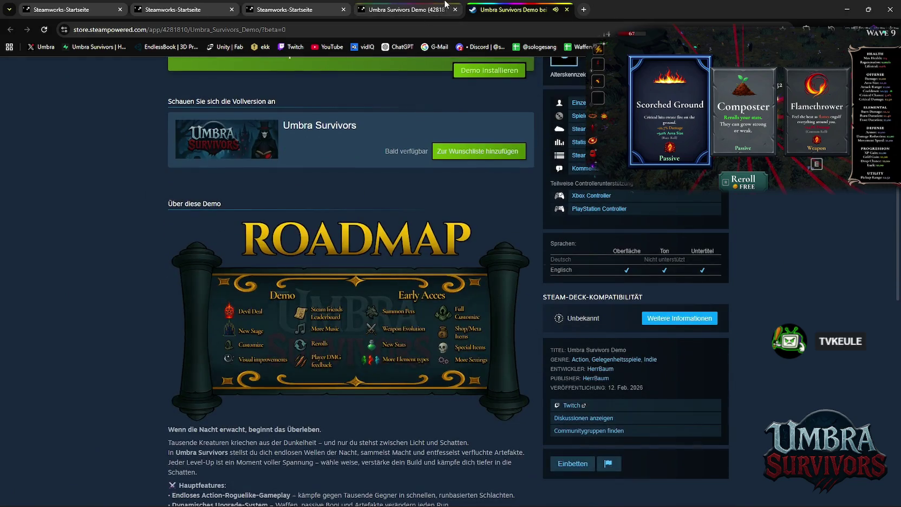
{"action": "left_click", "coordinate": [437, 5]}
{"action": "left_click", "coordinate": [278, 4]}
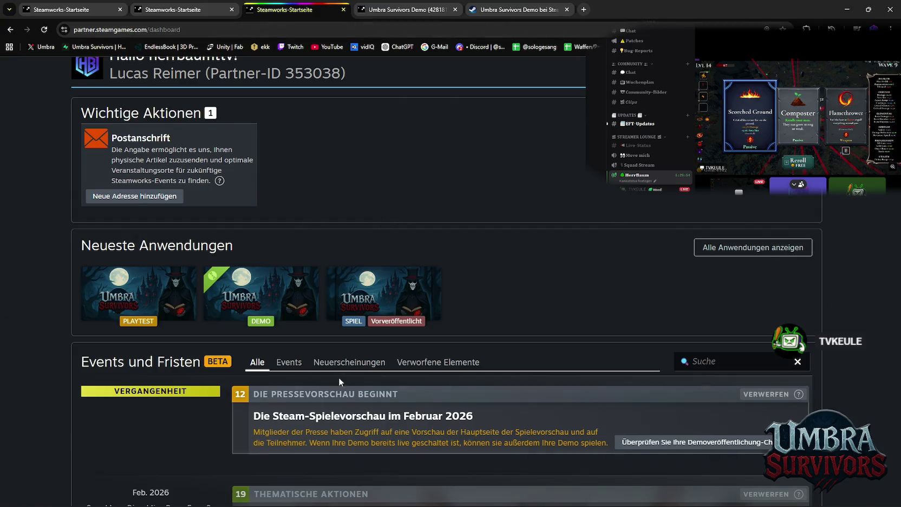
Open the Umbra Survivors Demo app page in a new tab, then return to the demo's store page.
{"action": "scroll", "coordinate": [339, 377], "scroll_direction": "down", "scroll_amount": 3}
{"action": "scroll", "coordinate": [411, 397], "scroll_direction": "up", "scroll_amount": 5}
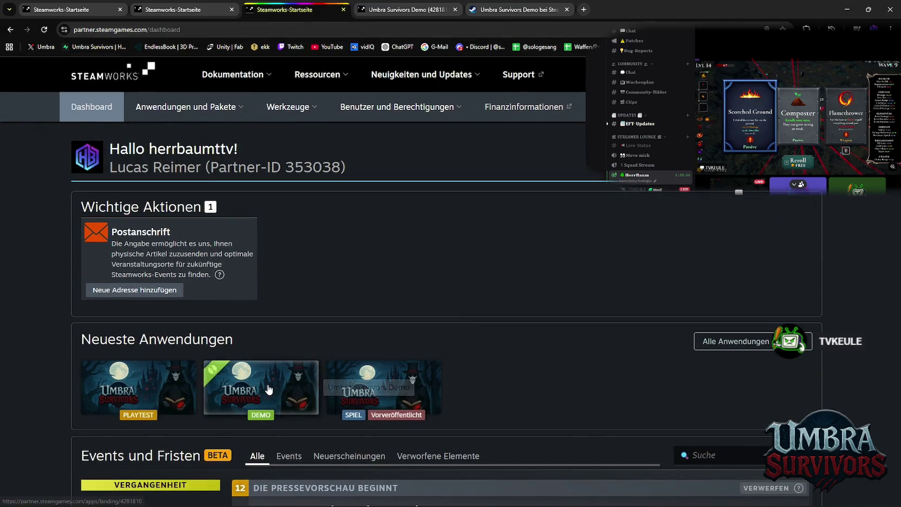
{"action": "left_click", "coordinate": [267, 389]}
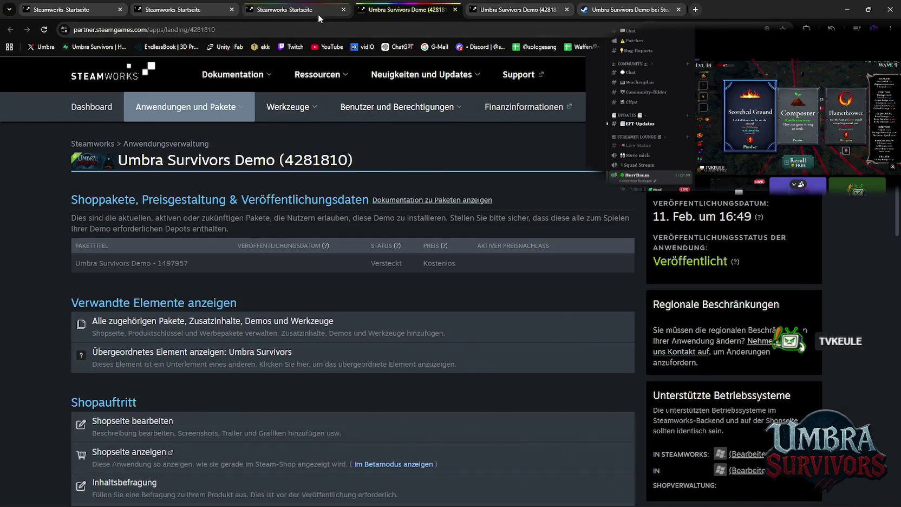
{"action": "left_click", "coordinate": [311, 11]}
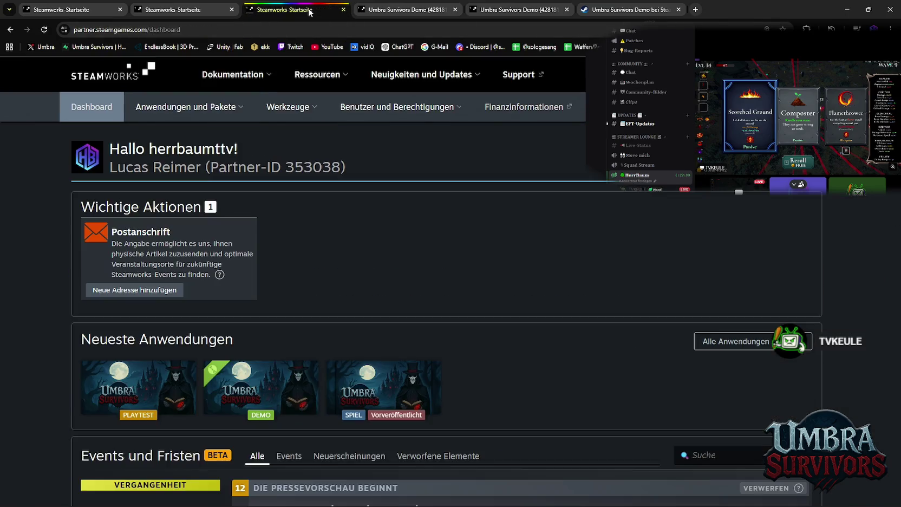
{"action": "left_click", "coordinate": [625, 11]}
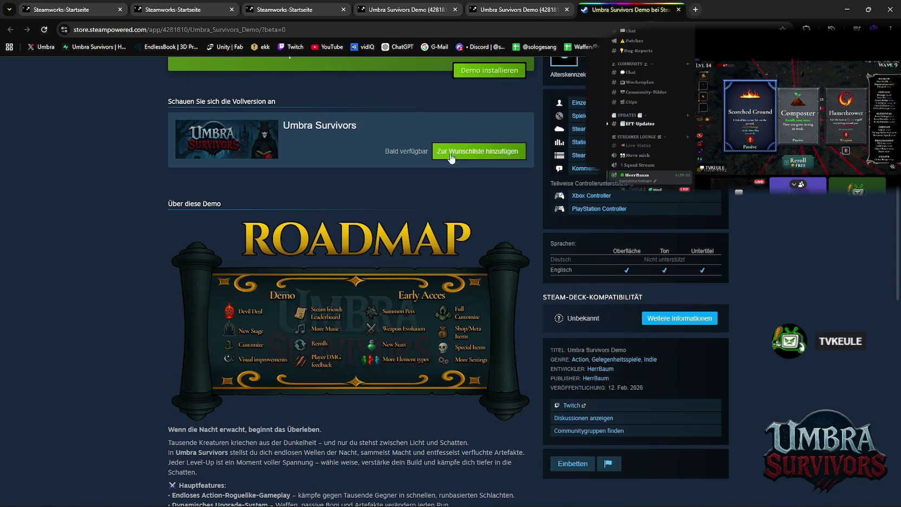
{"action": "scroll", "coordinate": [354, 228], "scroll_direction": "up", "scroll_amount": 5}
{"action": "scroll", "coordinate": [355, 227], "scroll_direction": "up", "scroll_amount": 3}
{"action": "left_click", "coordinate": [562, 115]}
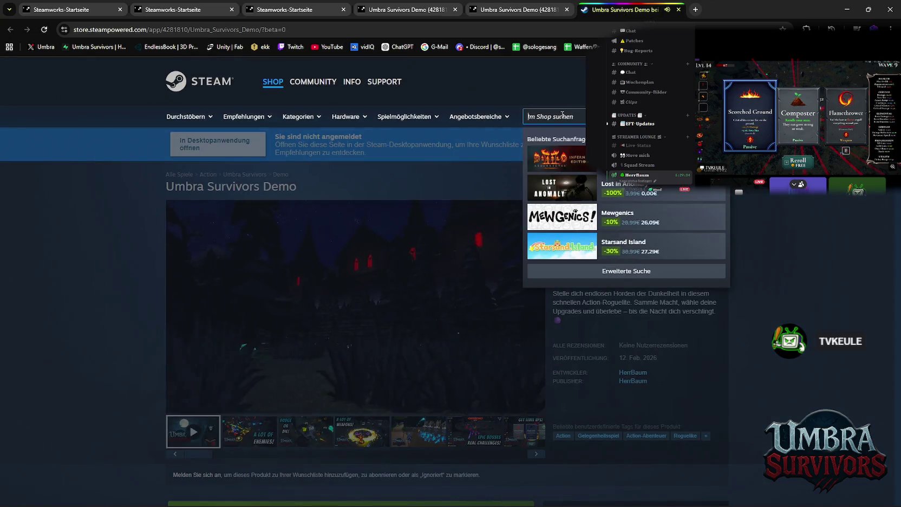
Search the store for 'umbra sur', reload the main Umbra Survivors page, then return to the Steamworks dashboard.
{"action": "type", "text": "umbr"}
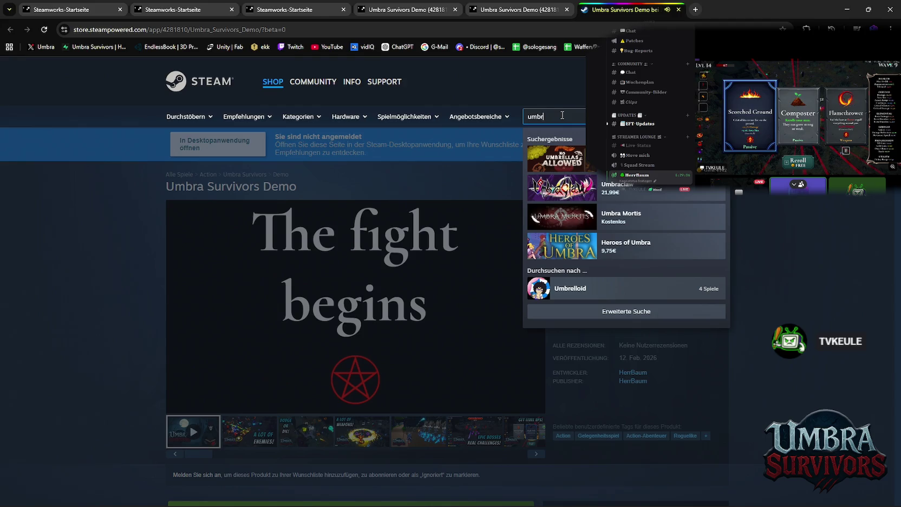
{"action": "type", "text": "a sur"}
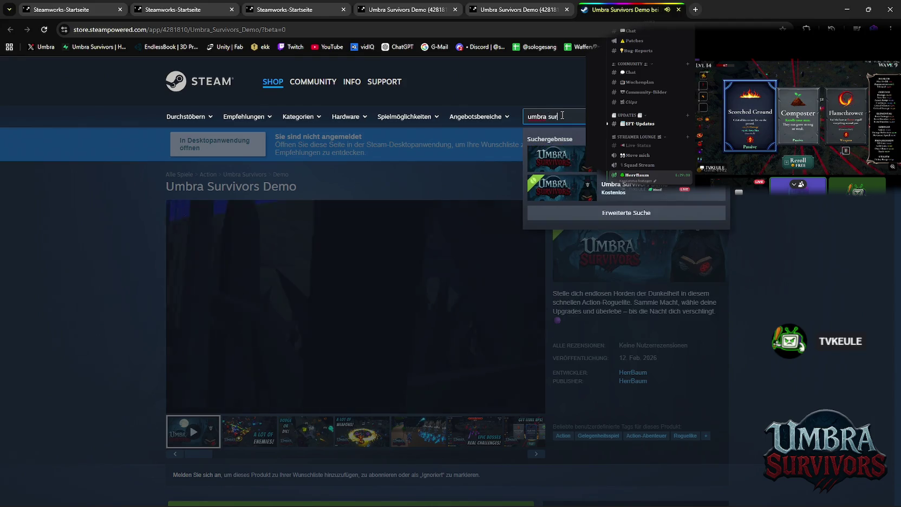
{"action": "scroll", "coordinate": [498, 264], "scroll_direction": "down", "scroll_amount": 3}
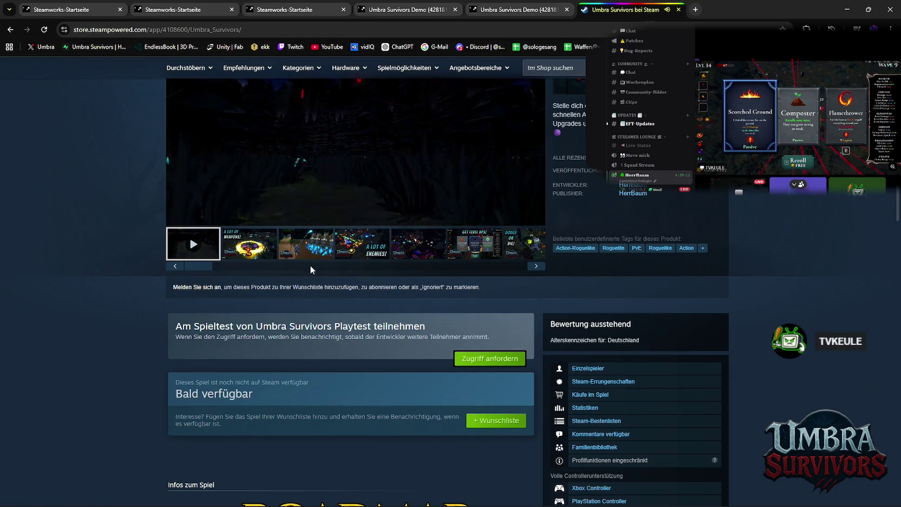
{"action": "scroll", "coordinate": [251, 292], "scroll_direction": "up", "scroll_amount": 4}
{"action": "left_click", "coordinate": [43, 31]}
{"action": "scroll", "coordinate": [322, 236], "scroll_direction": "down", "scroll_amount": 3}
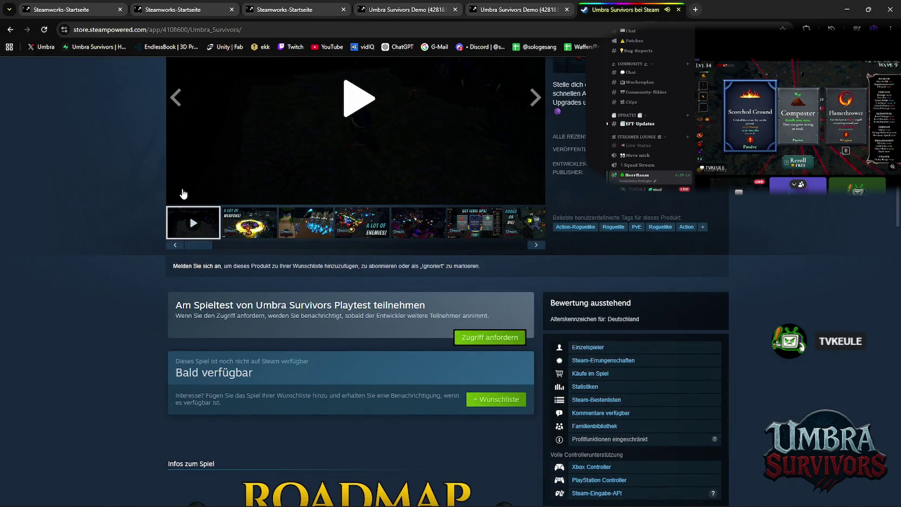
{"action": "scroll", "coordinate": [362, 231], "scroll_direction": "up", "scroll_amount": 3}
{"action": "scroll", "coordinate": [476, 358], "scroll_direction": "down", "scroll_amount": 3}
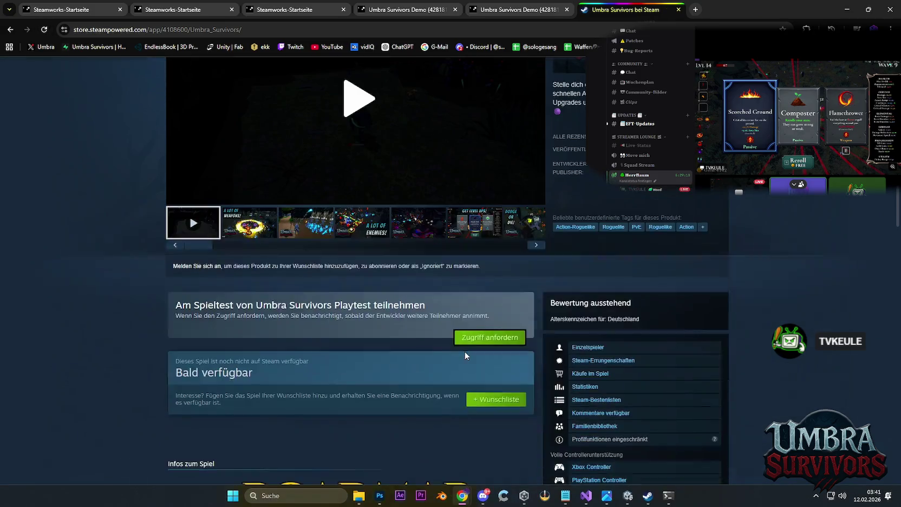
{"action": "key", "text": "ctrl+shift+Tab"}
{"action": "key", "text": "ctrl+shift+Tab"}
{"action": "key", "text": "ctrl+shift+Tab"}
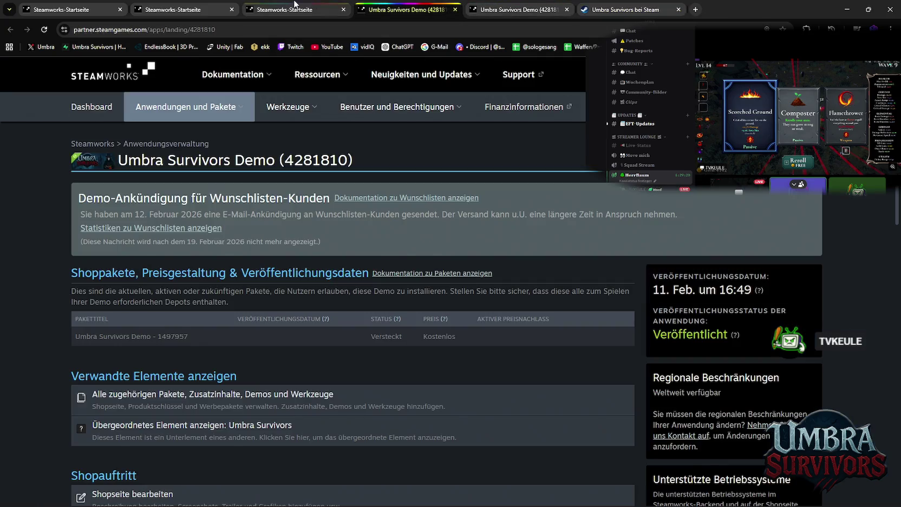
{"action": "scroll", "coordinate": [347, 240], "scroll_direction": "down", "scroll_amount": 3}
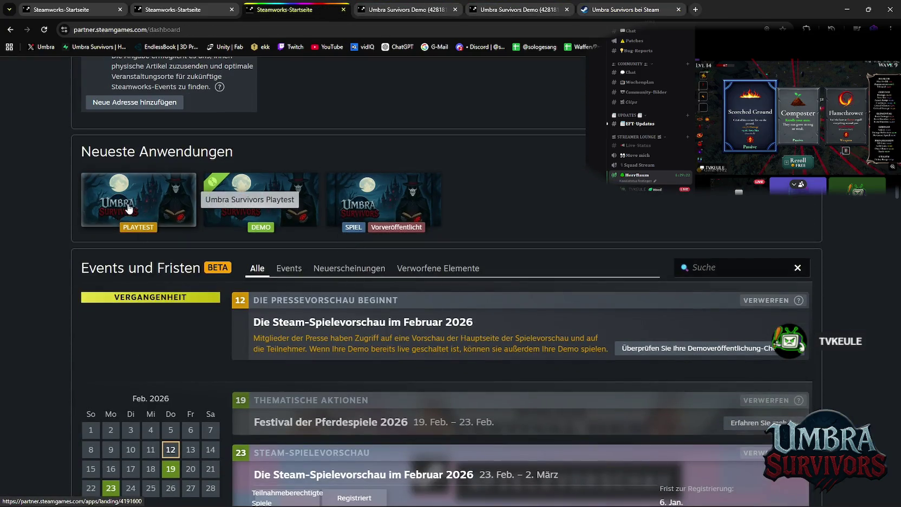
Open the Umbra Survivors Playtest management page showing 338 testers and Sichtbar store visibility.
{"action": "left_click", "coordinate": [129, 205]}
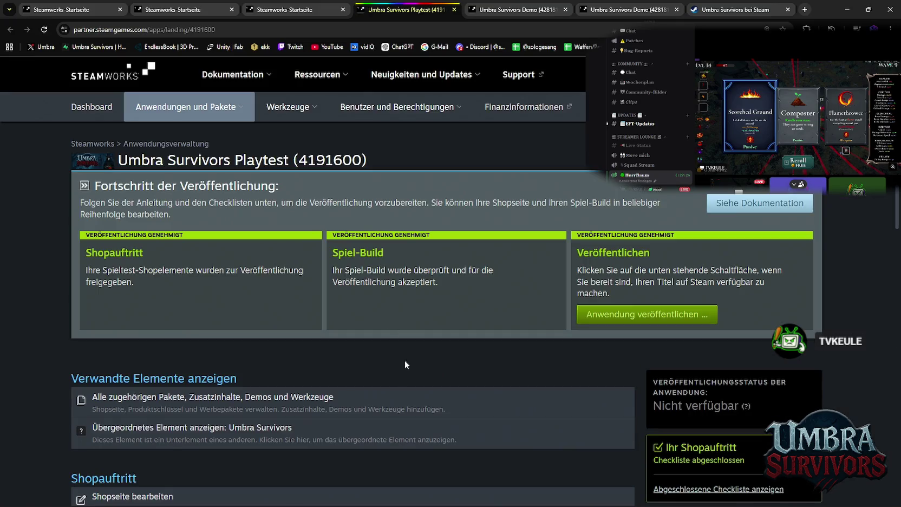
{"action": "scroll", "coordinate": [410, 355], "scroll_direction": "down", "scroll_amount": 2}
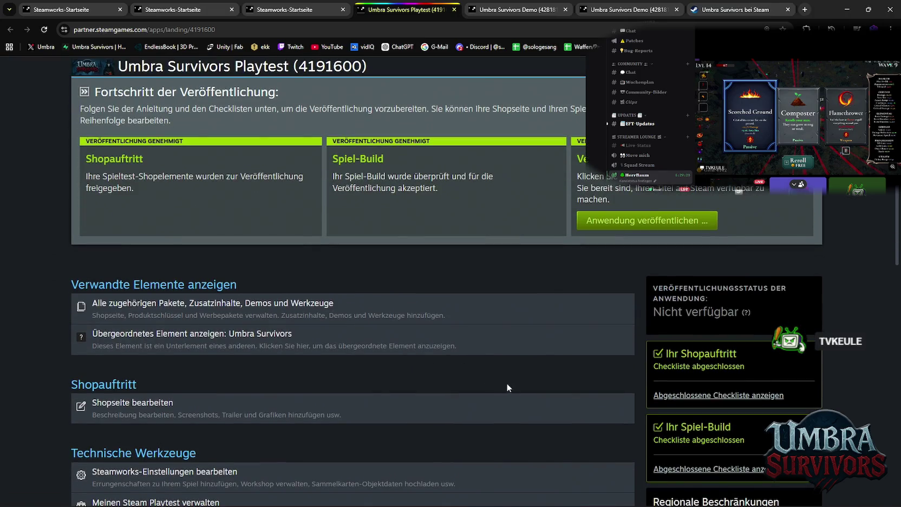
{"action": "scroll", "coordinate": [511, 385], "scroll_direction": "up", "scroll_amount": 3}
{"action": "scroll", "coordinate": [415, 331], "scroll_direction": "down", "scroll_amount": 5}
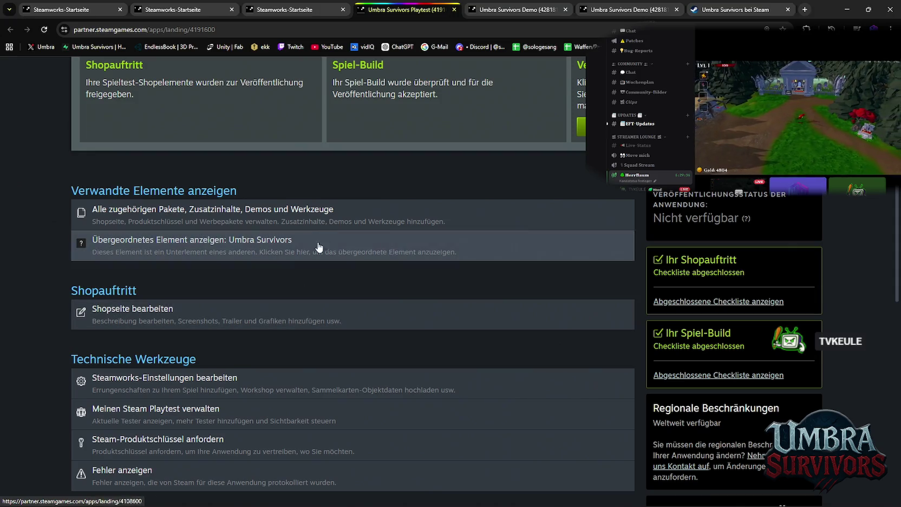
{"action": "scroll", "coordinate": [302, 320], "scroll_direction": "down", "scroll_amount": 2}
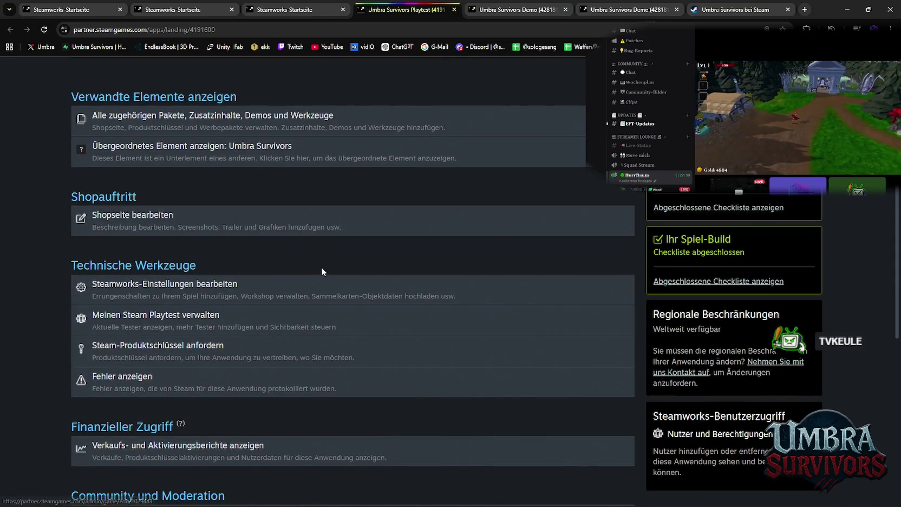
{"action": "scroll", "coordinate": [321, 270], "scroll_direction": "down", "scroll_amount": 4}
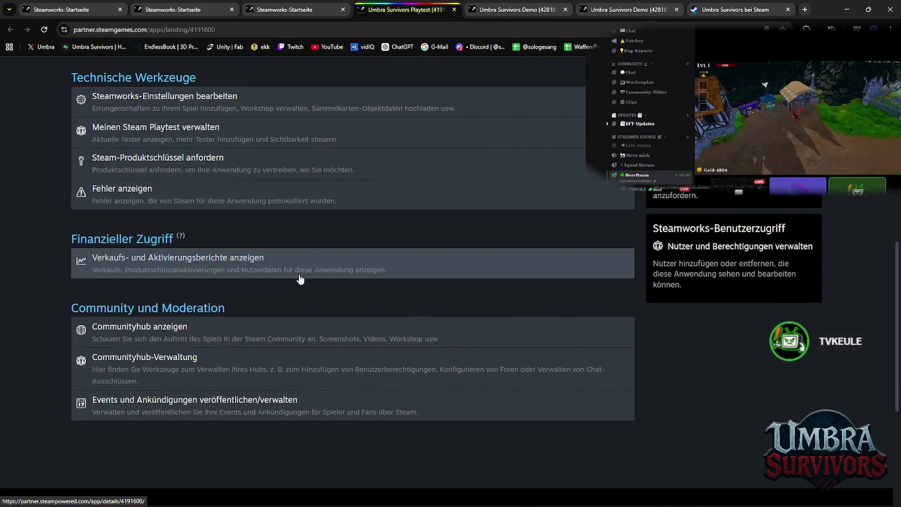
{"action": "scroll", "coordinate": [300, 278], "scroll_direction": "up", "scroll_amount": 2}
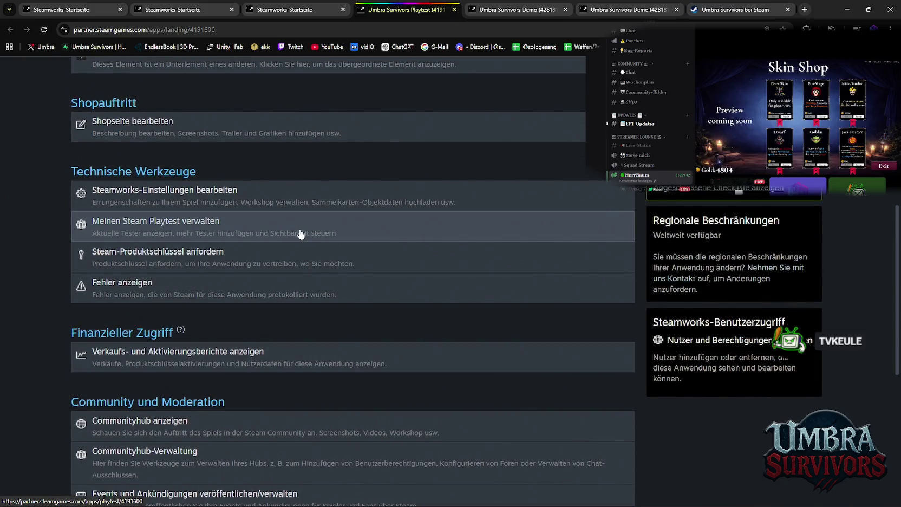
{"action": "scroll", "coordinate": [300, 196], "scroll_direction": "down", "scroll_amount": 5}
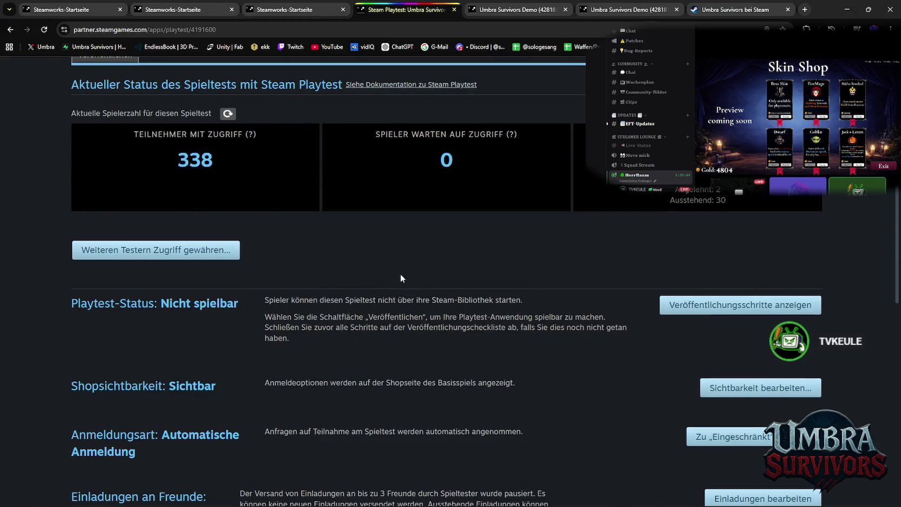
{"action": "scroll", "coordinate": [324, 299], "scroll_direction": "down", "scroll_amount": 2}
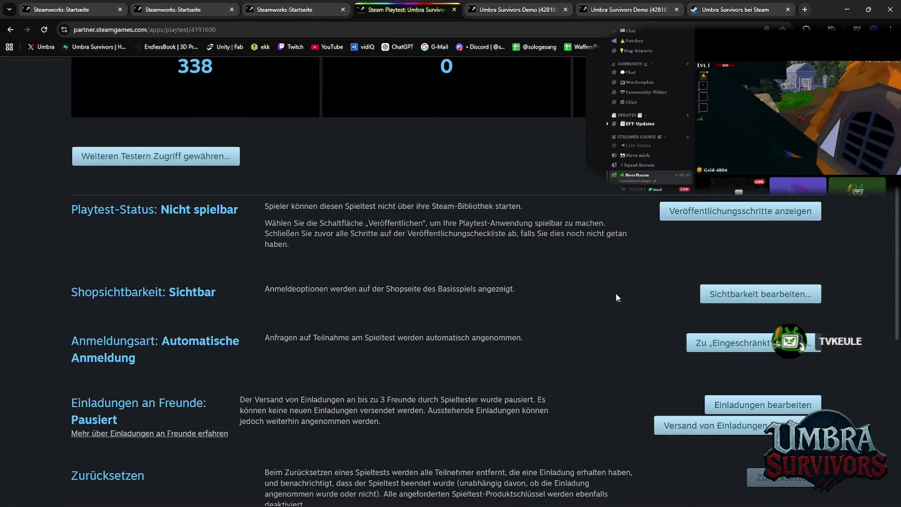
Hide the playtest sign-up link on the Umbra Survivors store page and save.
{"action": "left_click", "coordinate": [721, 295]}
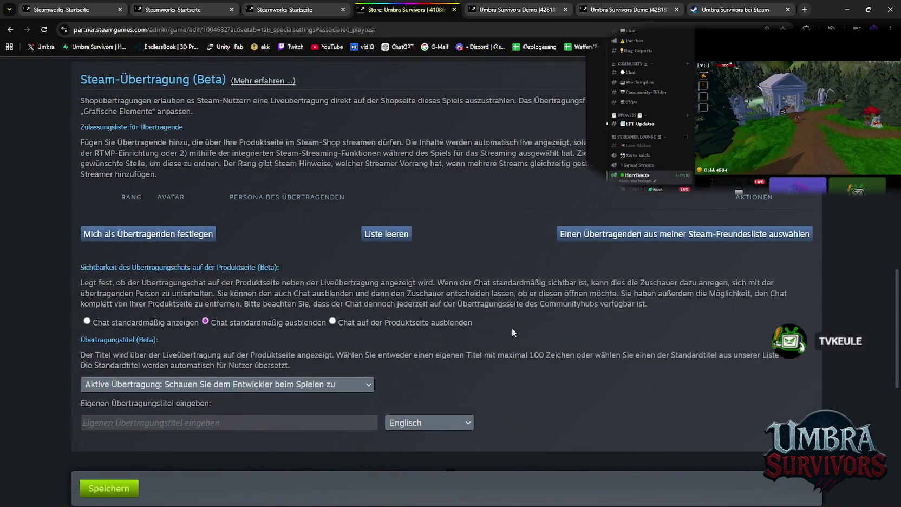
{"action": "scroll", "coordinate": [512, 332], "scroll_direction": "up", "scroll_amount": 2}
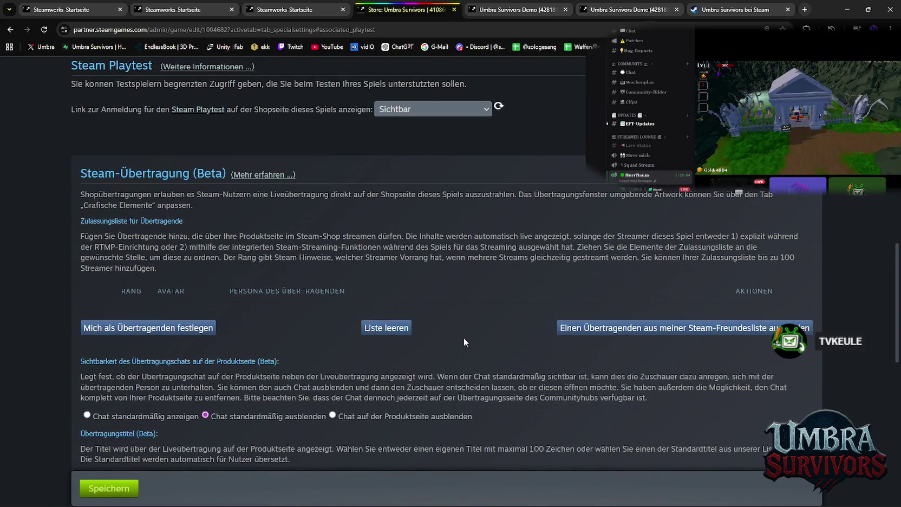
{"action": "scroll", "coordinate": [464, 338], "scroll_direction": "up", "scroll_amount": 5}
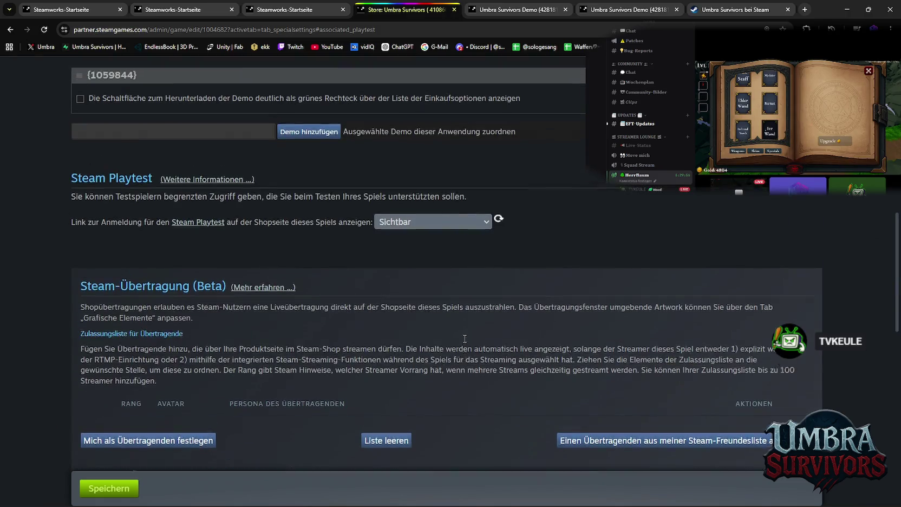
{"action": "scroll", "coordinate": [465, 342], "scroll_direction": "up", "scroll_amount": 4}
{"action": "left_click", "coordinate": [444, 388]}
{"action": "left_click", "coordinate": [419, 406]}
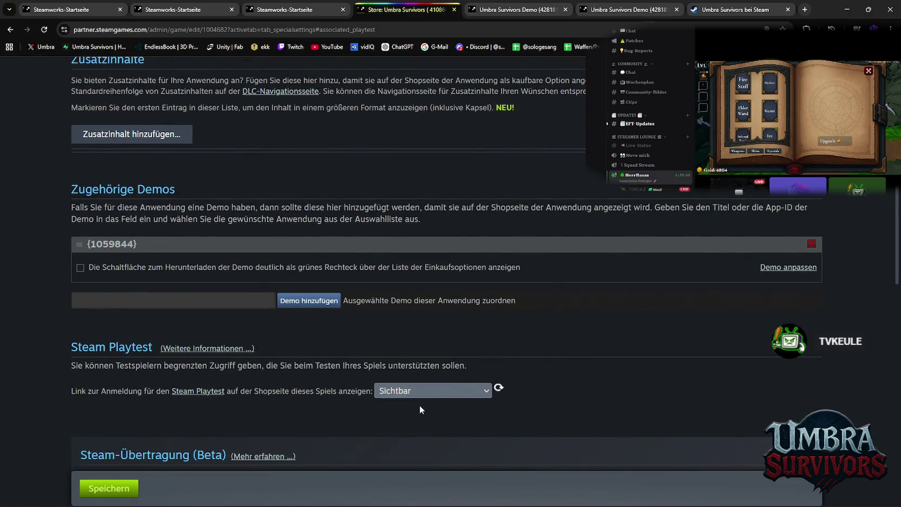
{"action": "scroll", "coordinate": [520, 379], "scroll_direction": "down", "scroll_amount": 10}
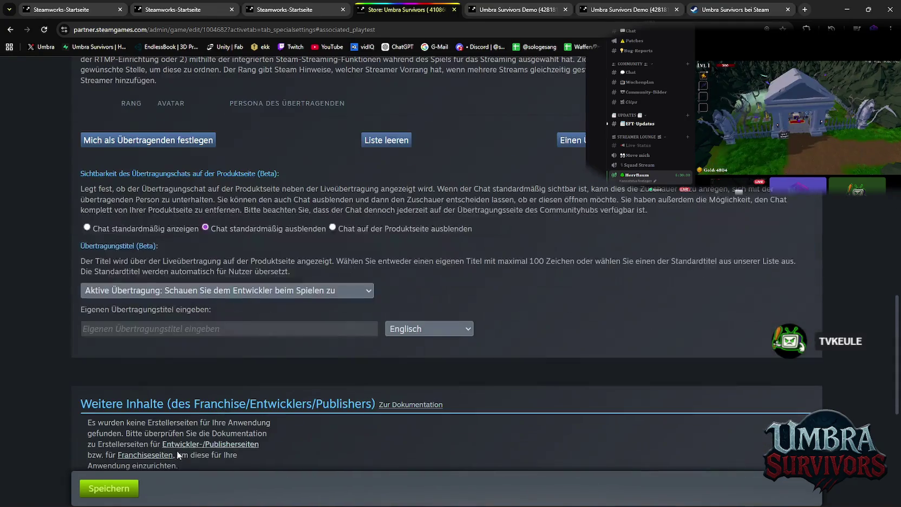
{"action": "left_click", "coordinate": [111, 489]}
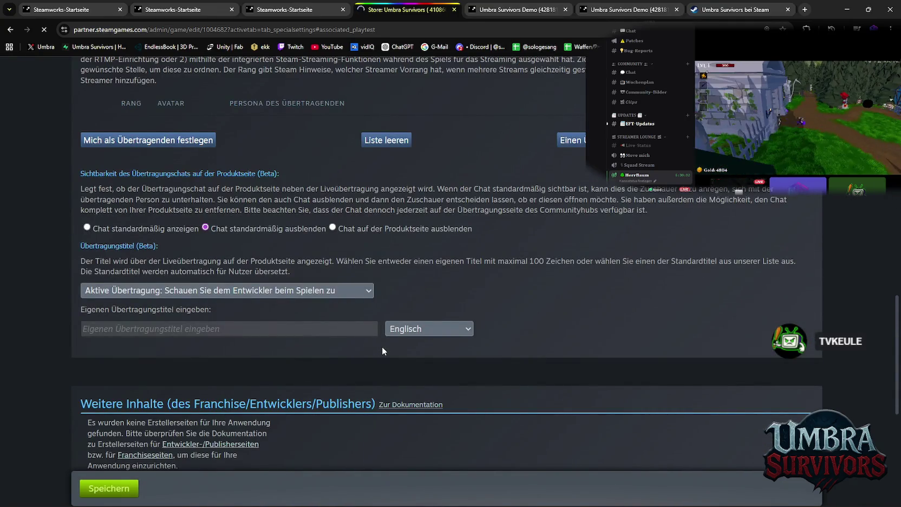
Enable the green demo download button with Umbra Survivors Demo (4281810) attached, and save.
{"action": "scroll", "coordinate": [386, 347], "scroll_direction": "up", "scroll_amount": 10}
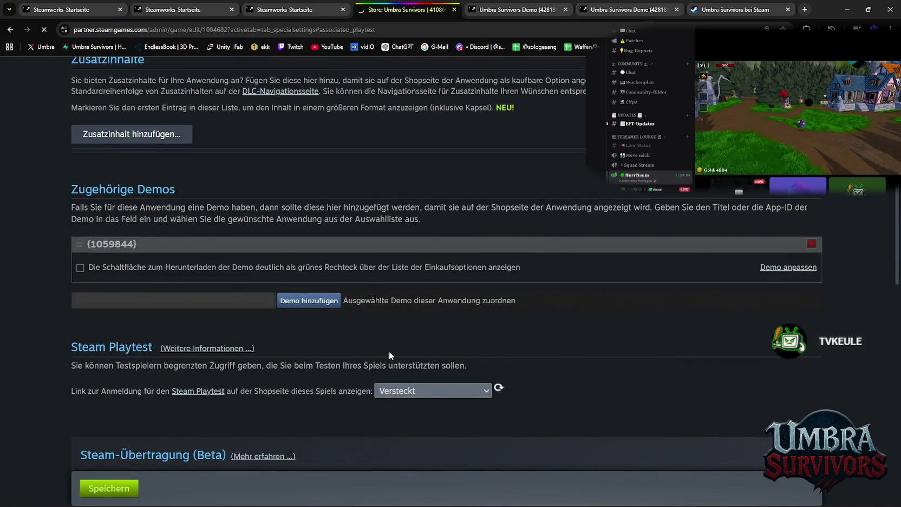
{"action": "scroll", "coordinate": [237, 303], "scroll_direction": "down", "scroll_amount": 3}
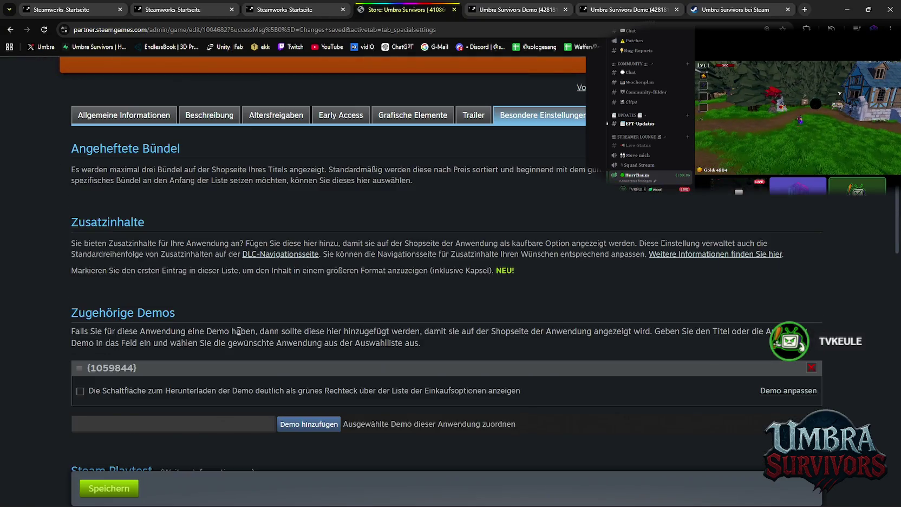
{"action": "scroll", "coordinate": [195, 346], "scroll_direction": "down", "scroll_amount": 3}
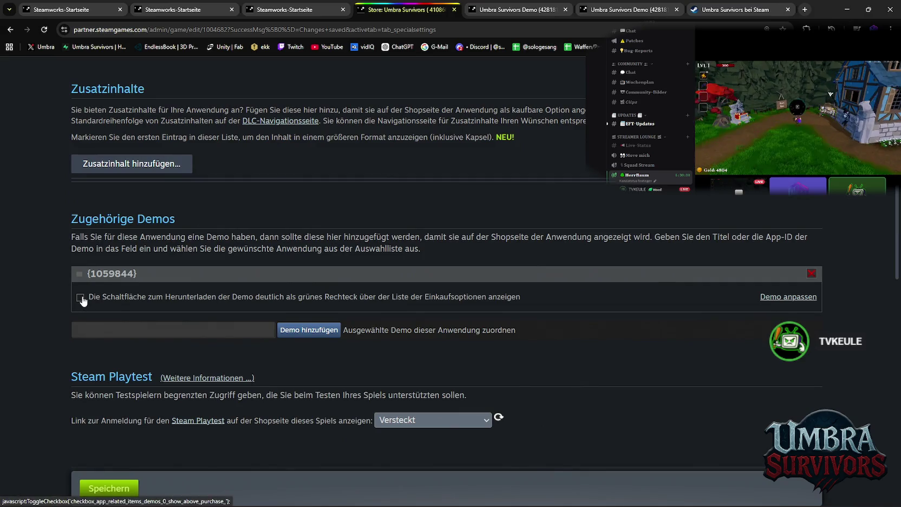
{"action": "left_click", "coordinate": [80, 297]}
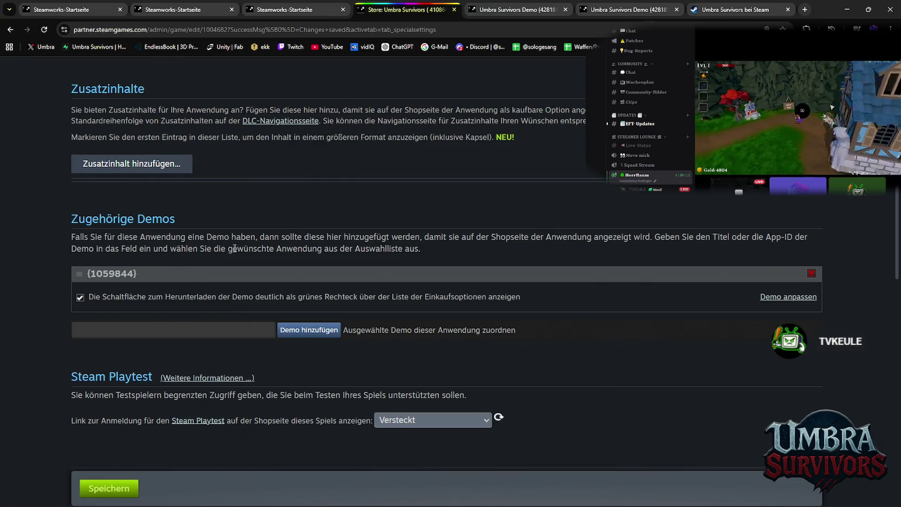
{"action": "left_click", "coordinate": [238, 326]}
{"action": "type", "text": "Umbra Survivors Demo ( 4281810 )"}
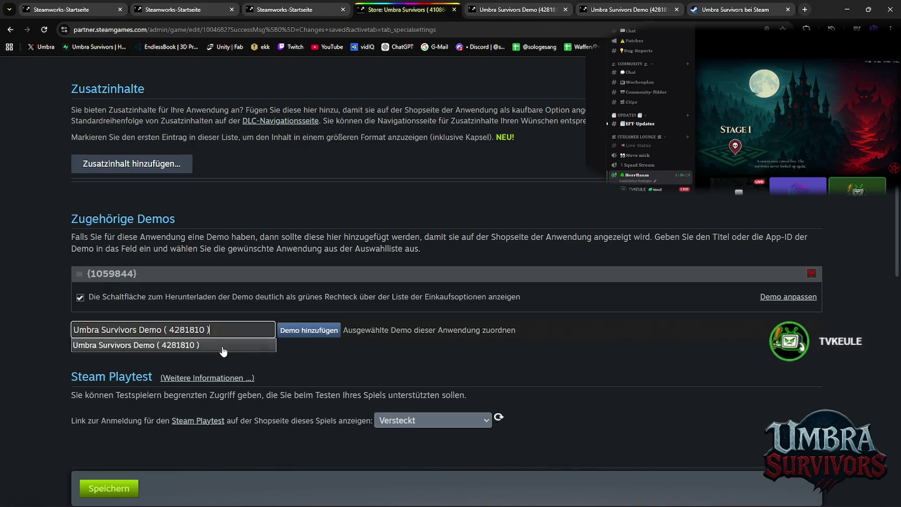
{"action": "left_click", "coordinate": [225, 346]}
{"action": "left_click", "coordinate": [309, 331]}
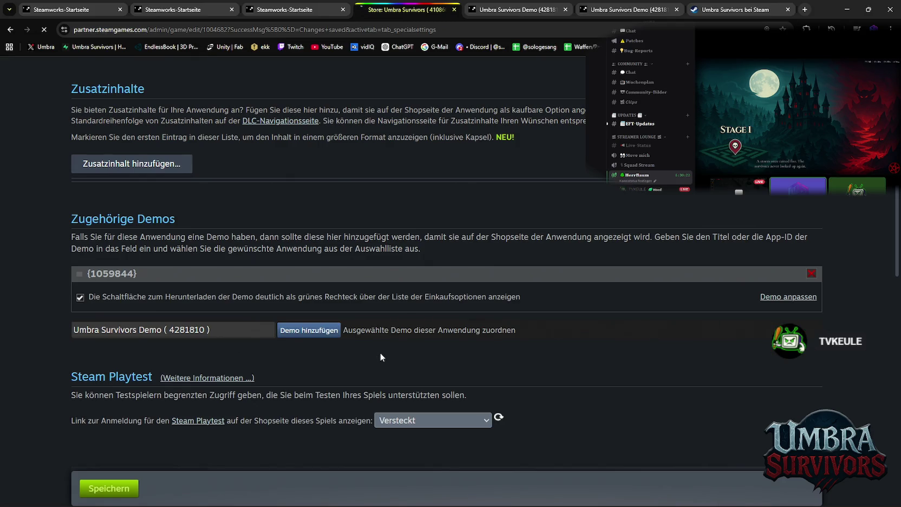
{"action": "scroll", "coordinate": [159, 459], "scroll_direction": "down", "scroll_amount": 2}
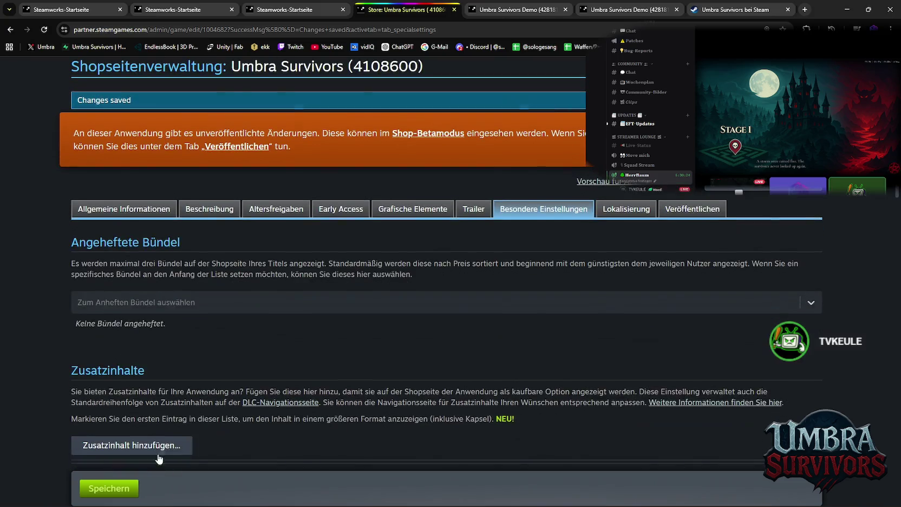
{"action": "left_click", "coordinate": [109, 488]}
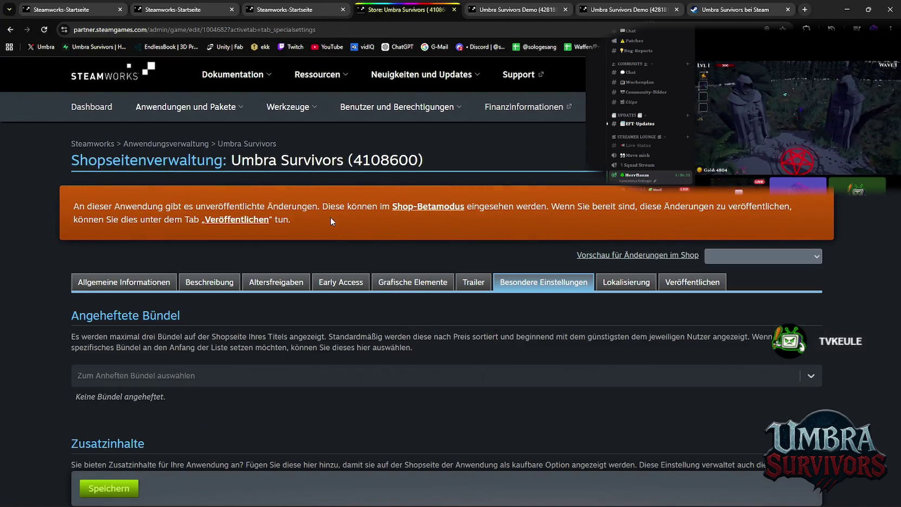
{"action": "left_click", "coordinate": [250, 222]}
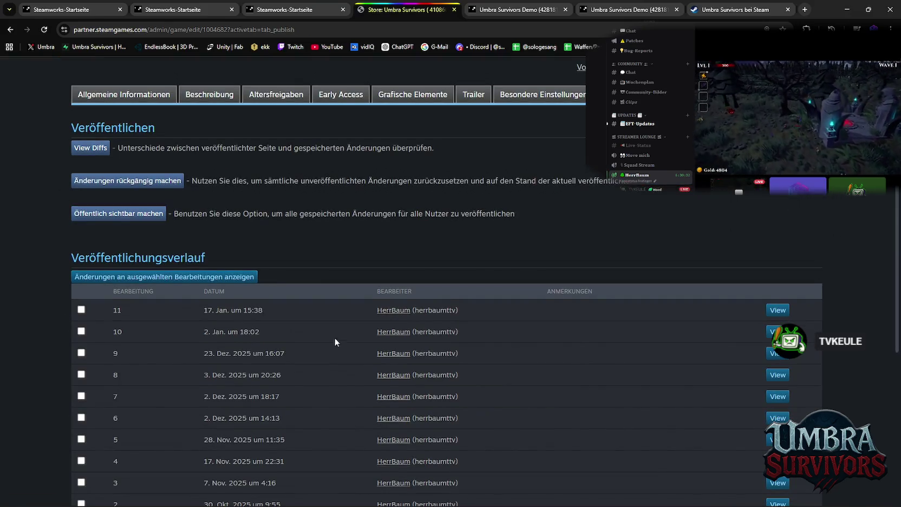
Make the saved store page changes publicly visible, creating revision 12 in the publishing history.
{"action": "scroll", "coordinate": [284, 261], "scroll_direction": "down", "scroll_amount": 5}
{"action": "scroll", "coordinate": [276, 271], "scroll_direction": "up", "scroll_amount": 4}
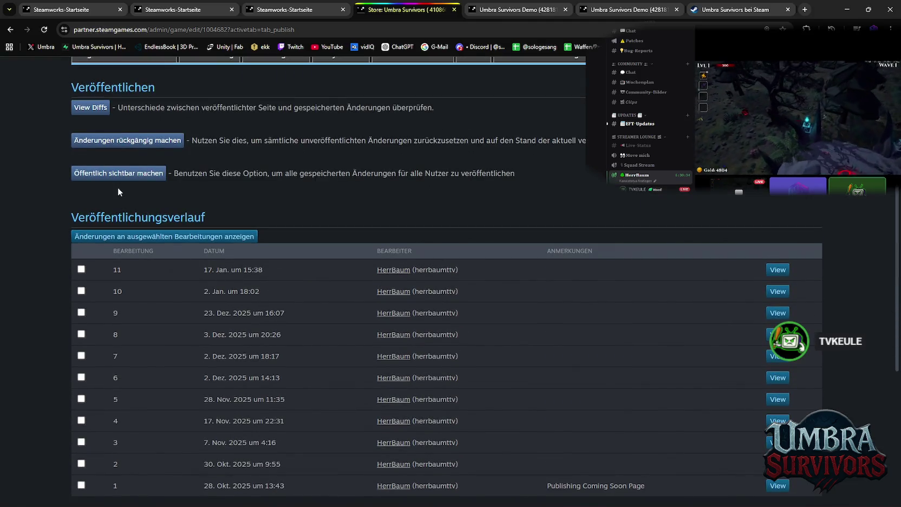
{"action": "left_click", "coordinate": [109, 174]}
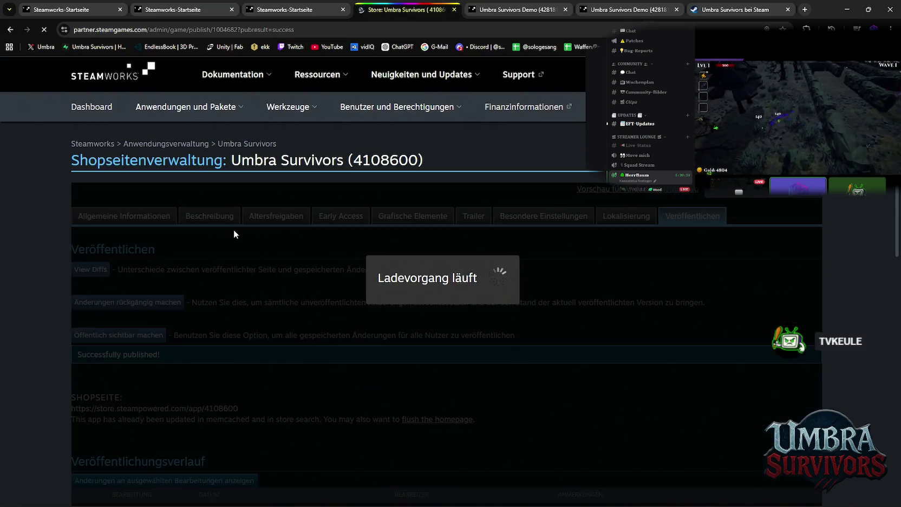
{"action": "scroll", "coordinate": [227, 303], "scroll_direction": "down", "scroll_amount": 3}
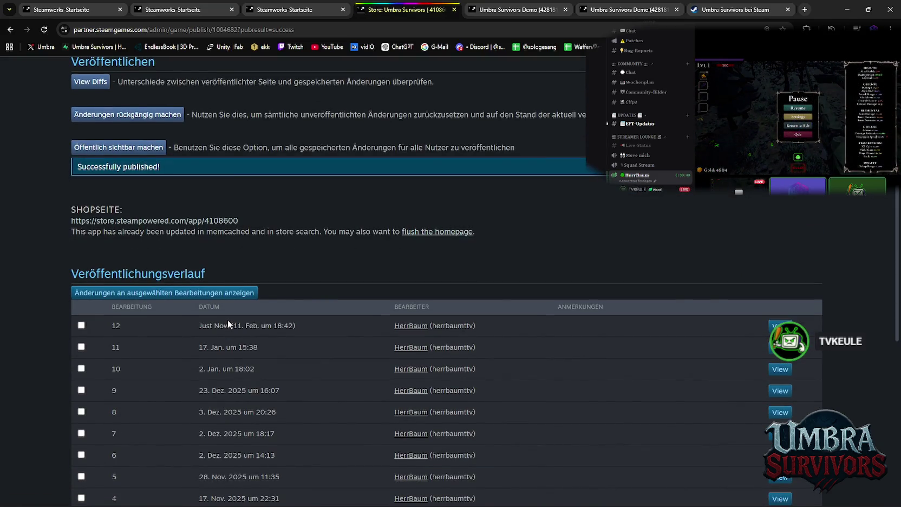
{"action": "scroll", "coordinate": [227, 323], "scroll_direction": "down", "scroll_amount": 5}
{"action": "scroll", "coordinate": [269, 298], "scroll_direction": "up", "scroll_amount": 7}
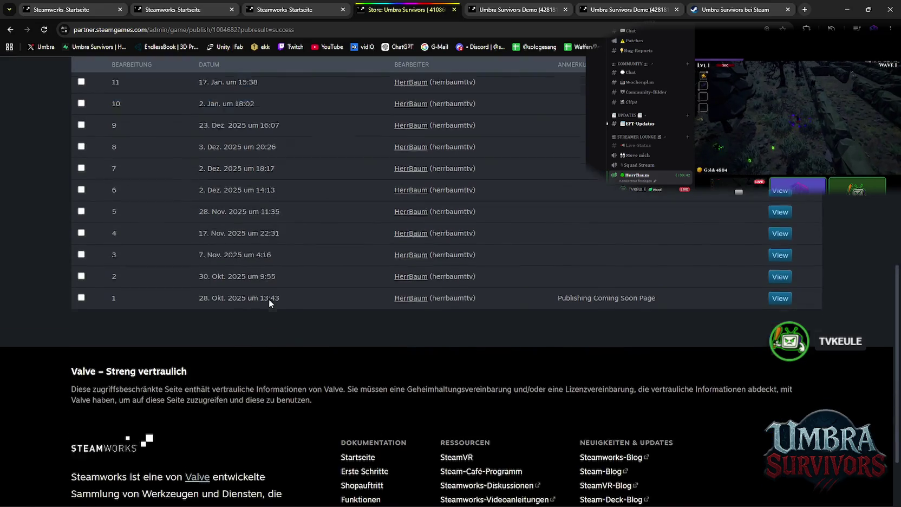
{"action": "left_click", "coordinate": [130, 242]}
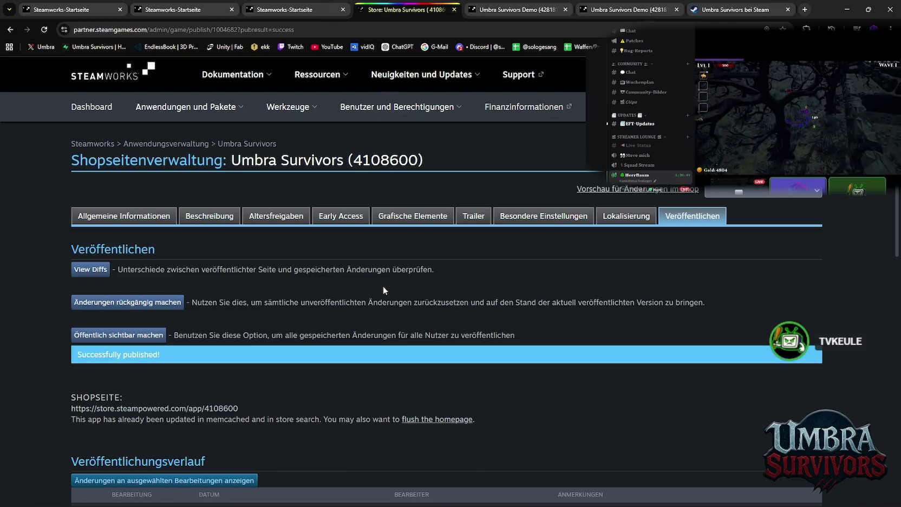
{"action": "scroll", "coordinate": [384, 298], "scroll_direction": "down", "scroll_amount": 8}
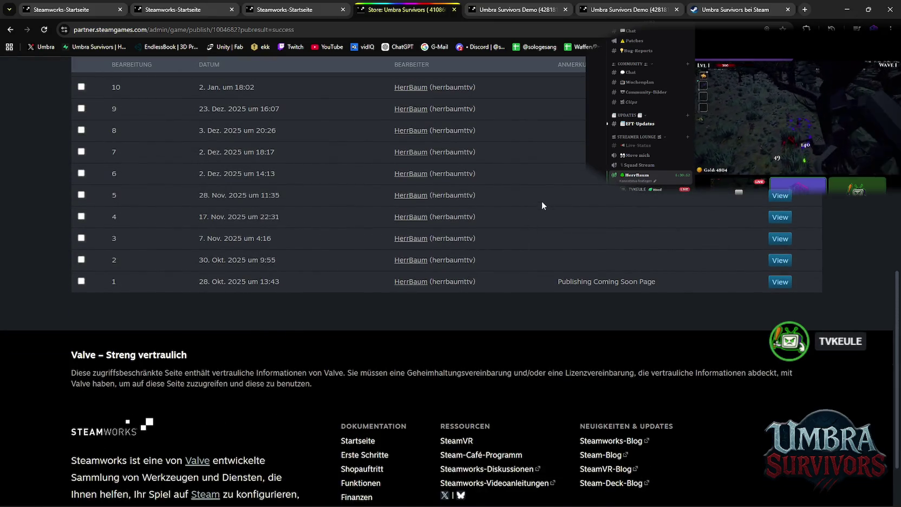
{"action": "left_click", "coordinate": [847, 9]}
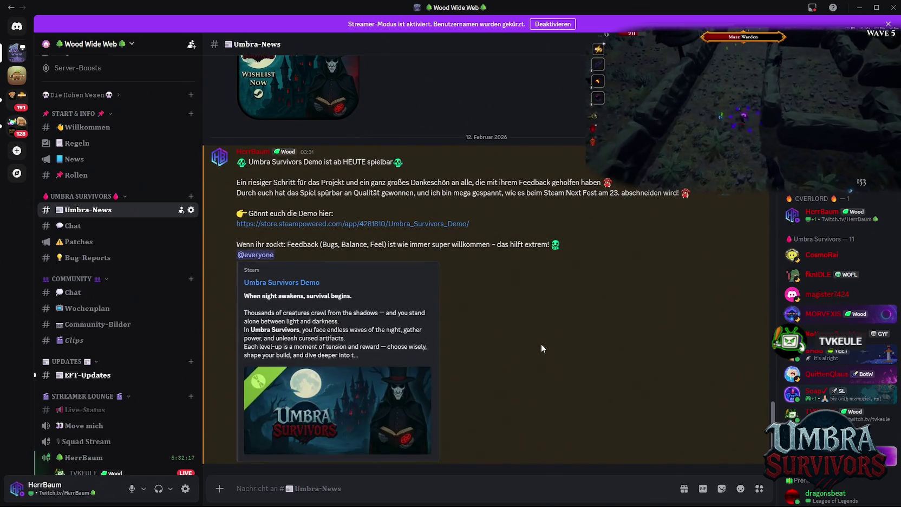
{"action": "mouse_move", "coordinate": [520, 506]}
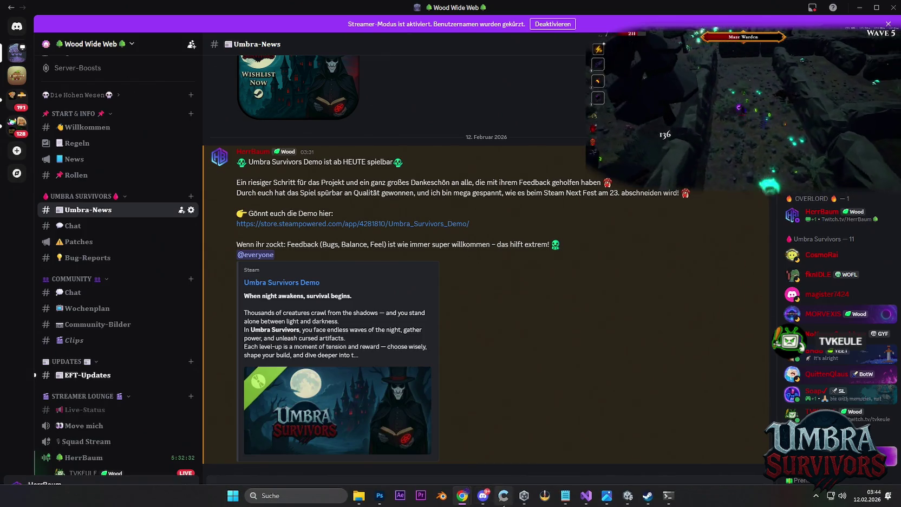
{"action": "mouse_move", "coordinate": [481, 495]}
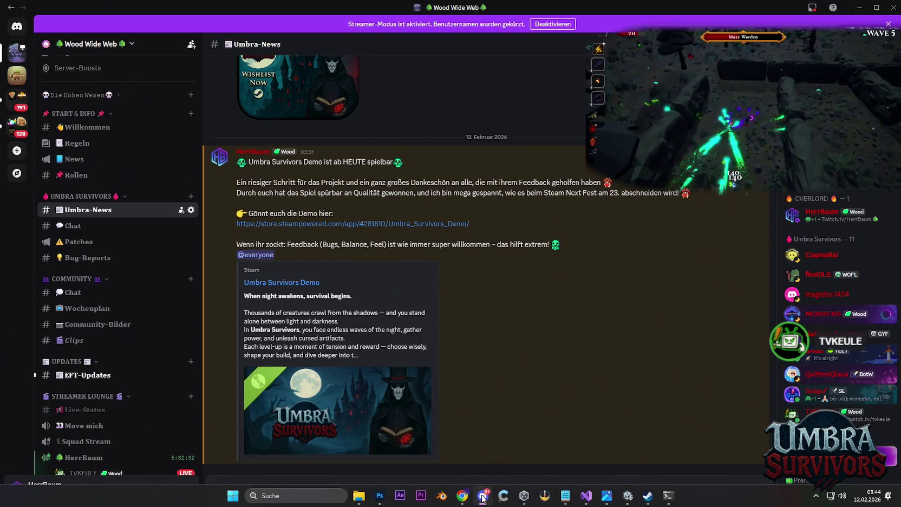
Back in Chrome, close the Umbra Survivors - Bug Report sheet tab.
{"action": "key", "text": "alt+Tab"}
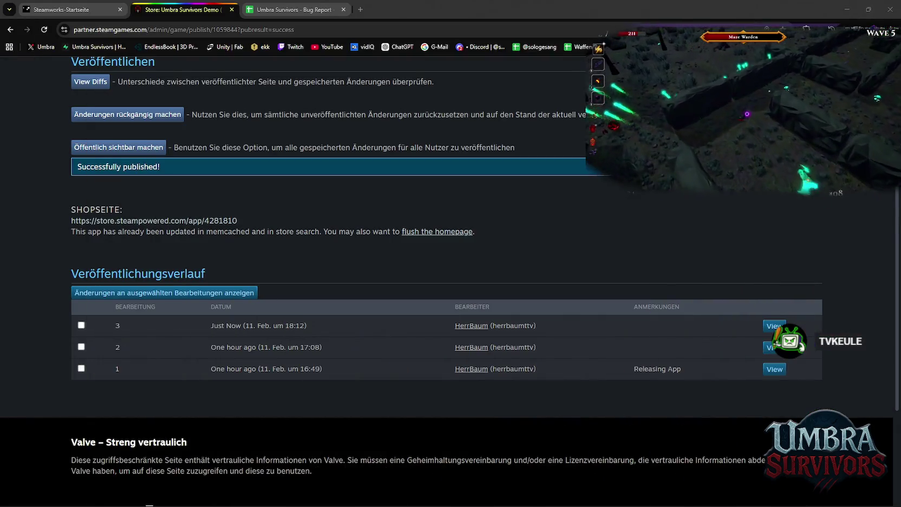
{"action": "scroll", "coordinate": [425, 209], "scroll_direction": "up", "scroll_amount": 5}
{"action": "left_click", "coordinate": [320, 9]}
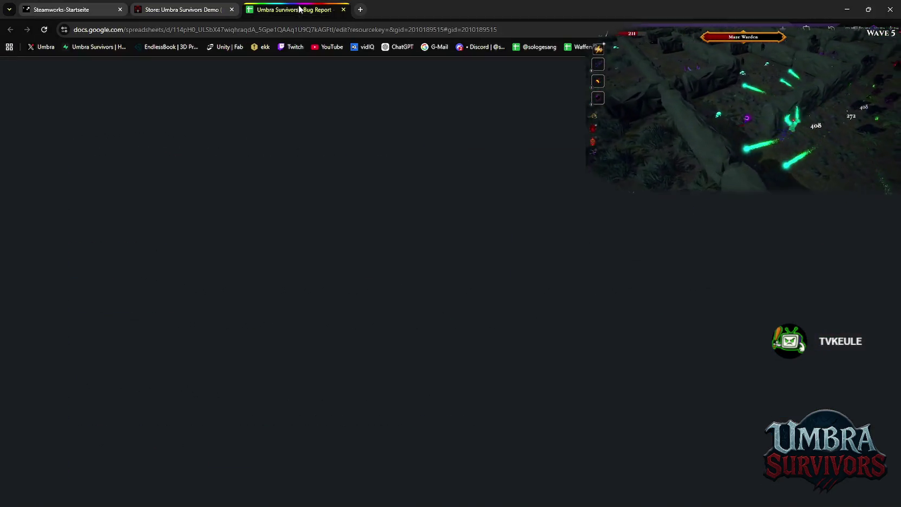
{"action": "left_click", "coordinate": [342, 9]}
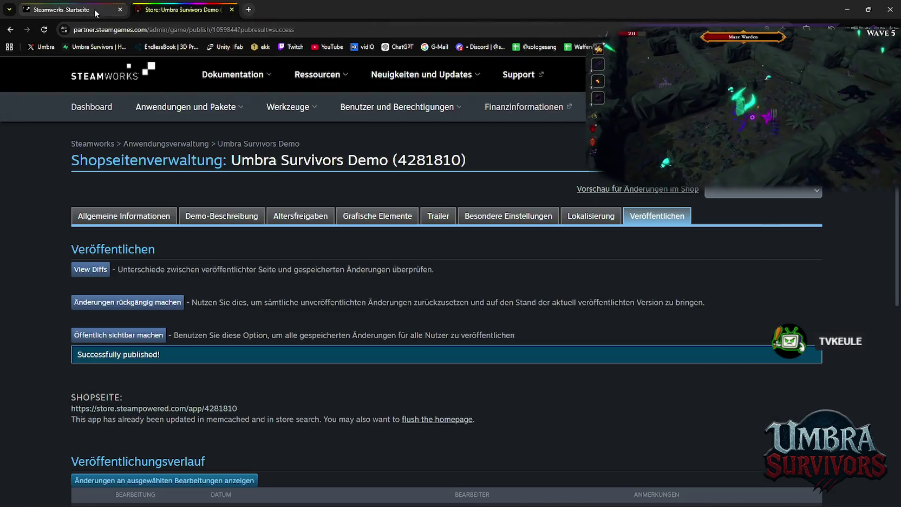
Open a new tab and enter the search 'umbra surviors demo' in the address bar.
{"action": "left_click", "coordinate": [94, 9]}
{"action": "mouse_move", "coordinate": [239, 74]}
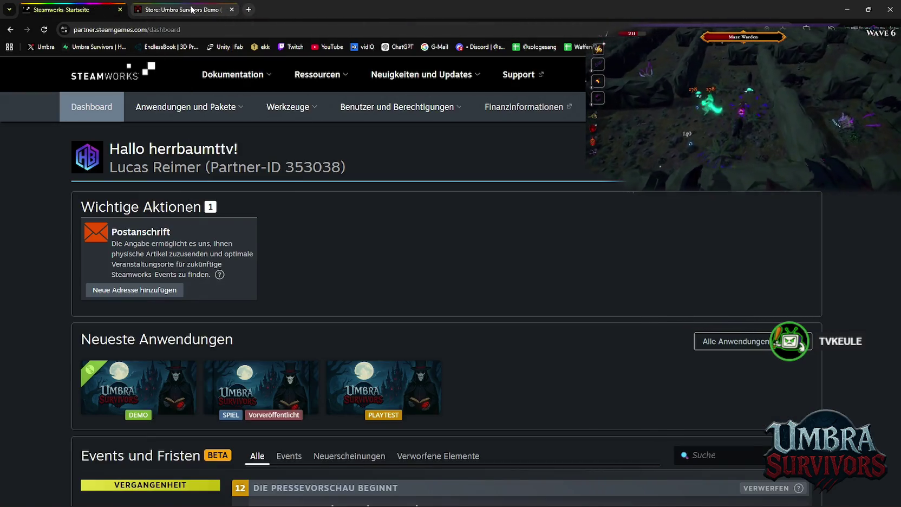
{"action": "left_click", "coordinate": [184, 9]}
{"action": "left_click", "coordinate": [244, 11]}
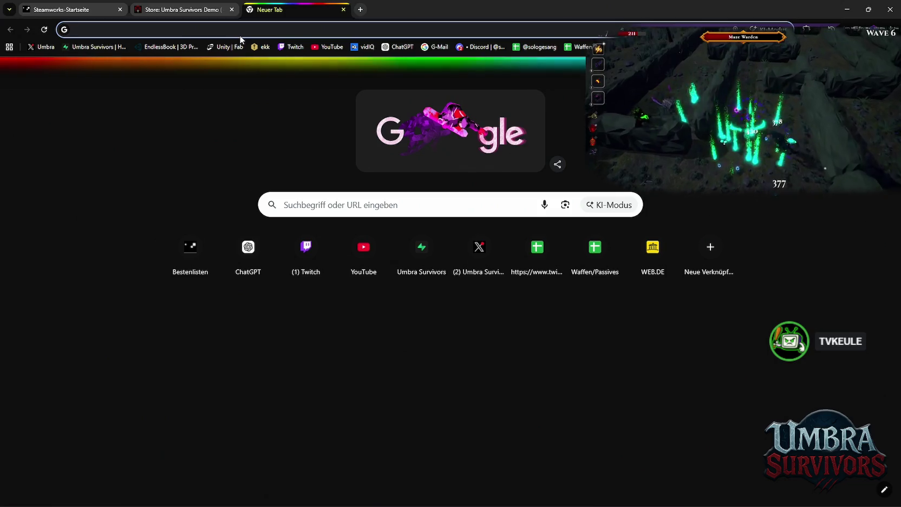
{"action": "type", "text": "umbra surviors demo"}
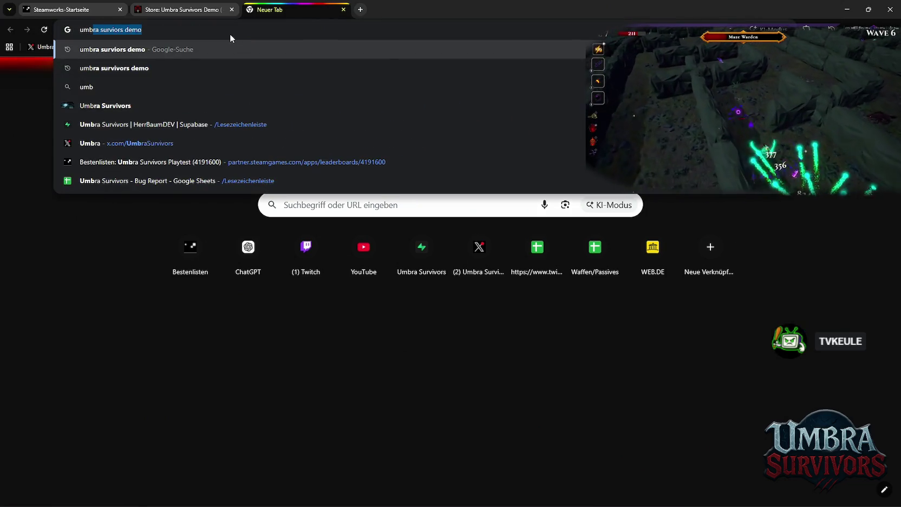
{"action": "type", "text": "r"}
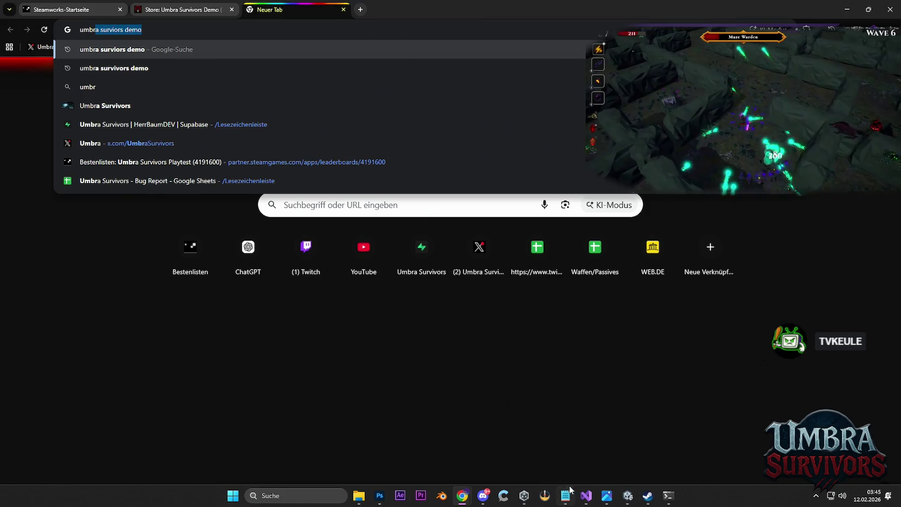
{"action": "left_click", "coordinate": [565, 497]}
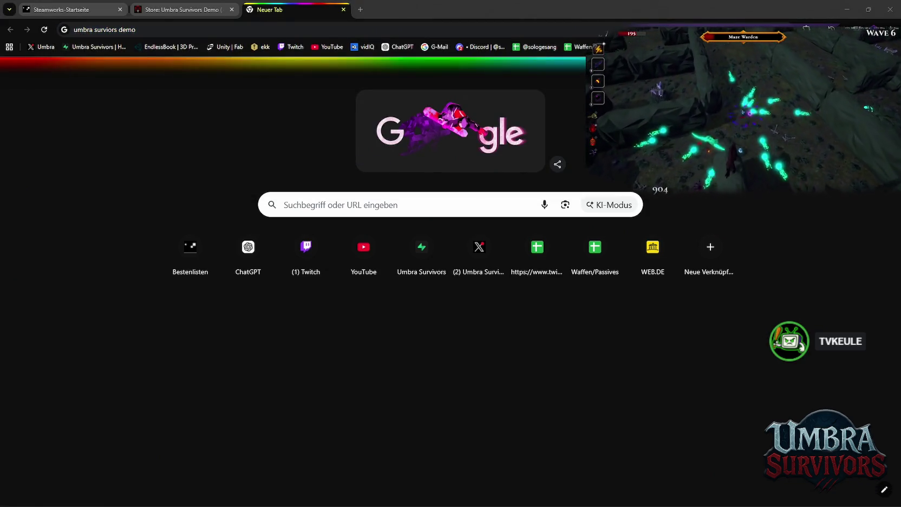
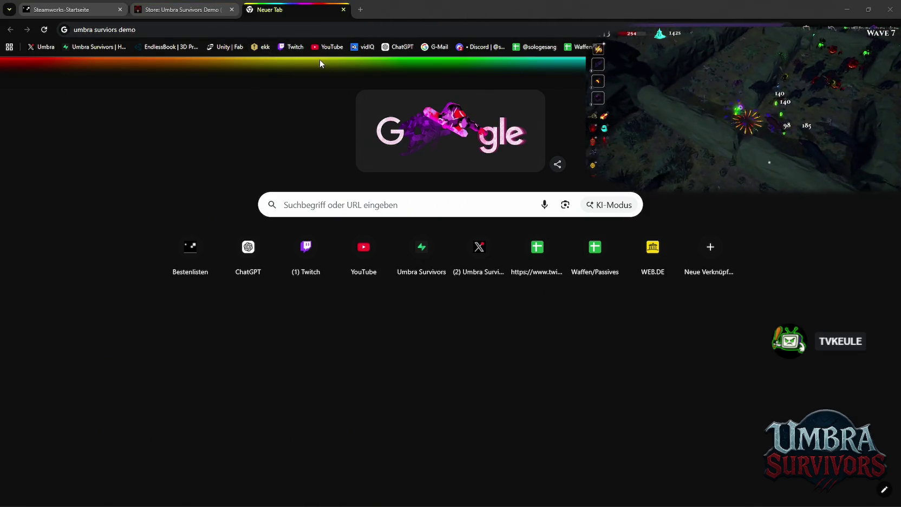
Search Google for 'umbra surviors' and browse the Umbra Survivors Steam store page.
{"action": "left_click", "coordinate": [174, 31]}
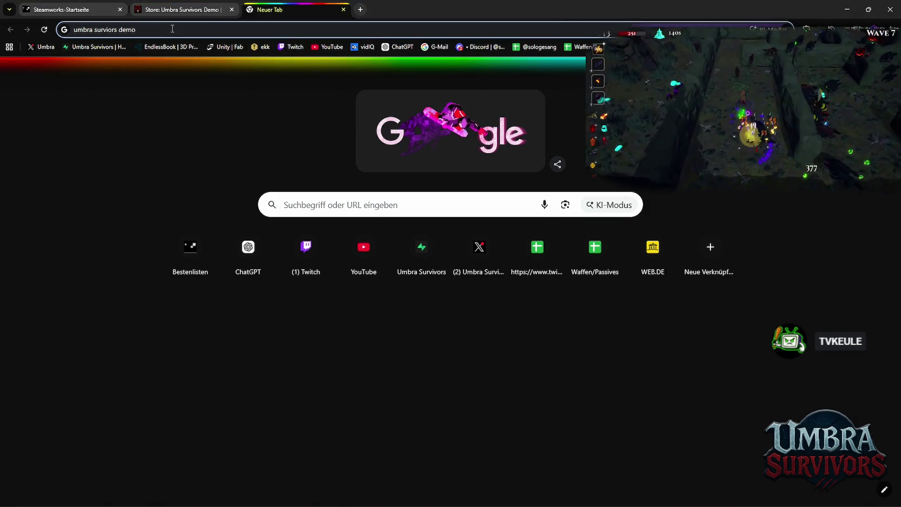
{"action": "key", "text": "BackSpace"}
{"action": "key", "text": "BackSpace"}
{"action": "key", "text": "BackSpace"}
{"action": "key", "text": "Return"}
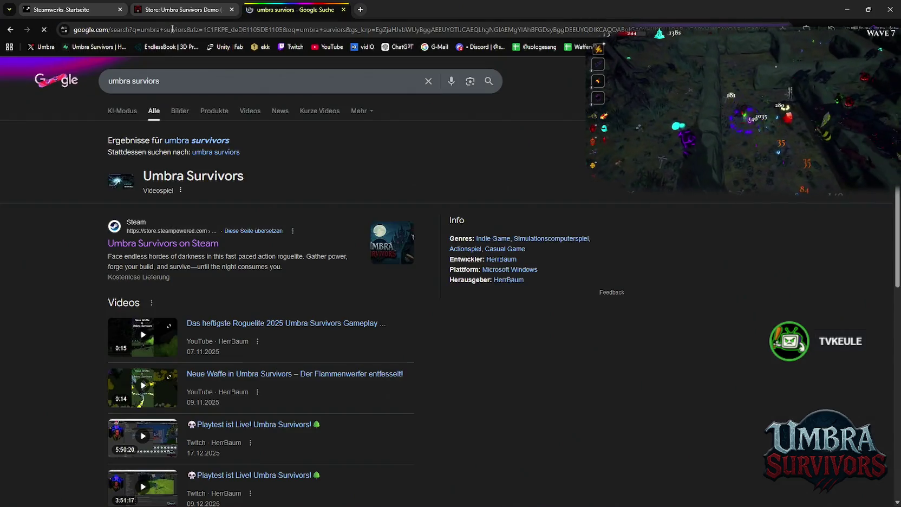
{"action": "left_click", "coordinate": [152, 243]}
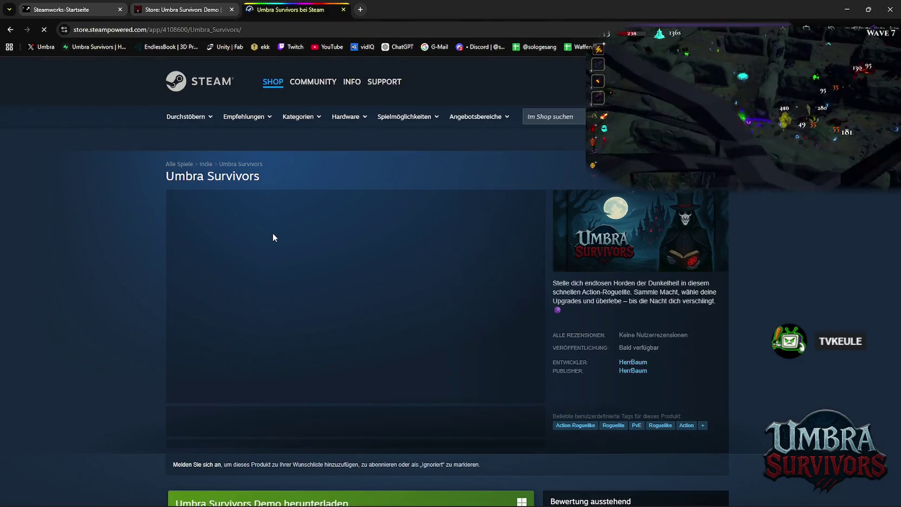
{"action": "scroll", "coordinate": [338, 271], "scroll_direction": "down", "scroll_amount": 7}
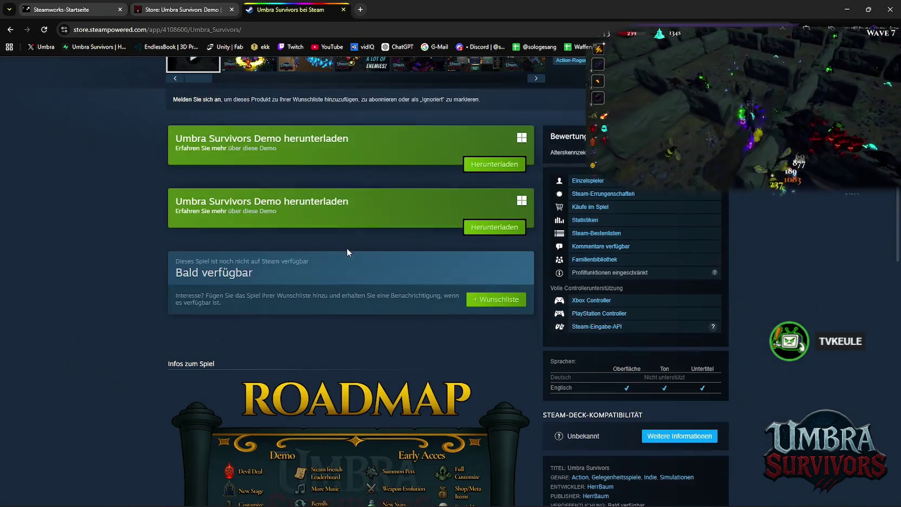
{"action": "scroll", "coordinate": [360, 278], "scroll_direction": "up", "scroll_amount": 4}
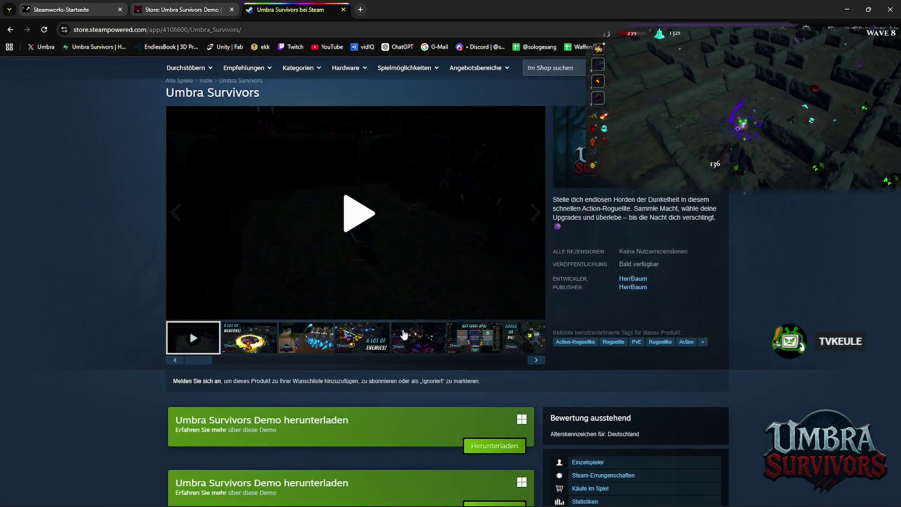
{"action": "scroll", "coordinate": [416, 313], "scroll_direction": "up", "scroll_amount": 2}
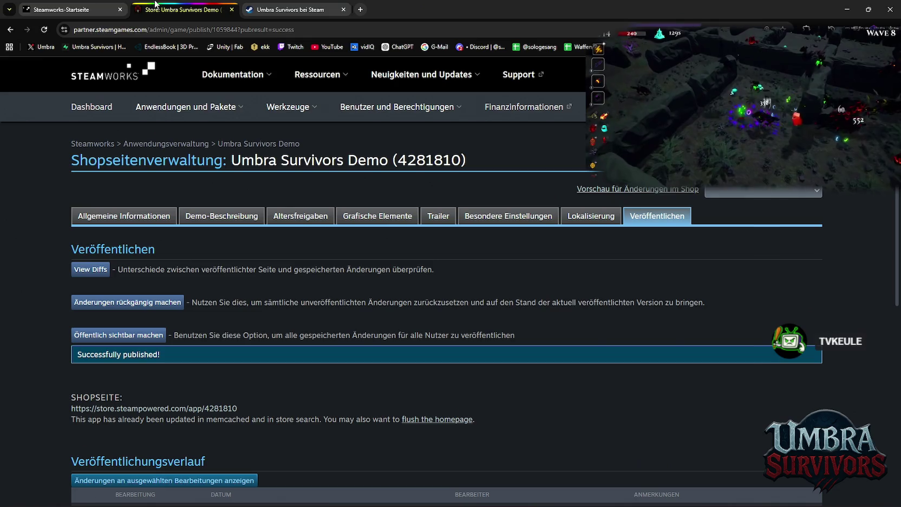
Check the Steamworks dashboard, then return to the demo's publish page.
{"action": "left_click", "coordinate": [176, 10]}
{"action": "left_click", "coordinate": [77, 6]}
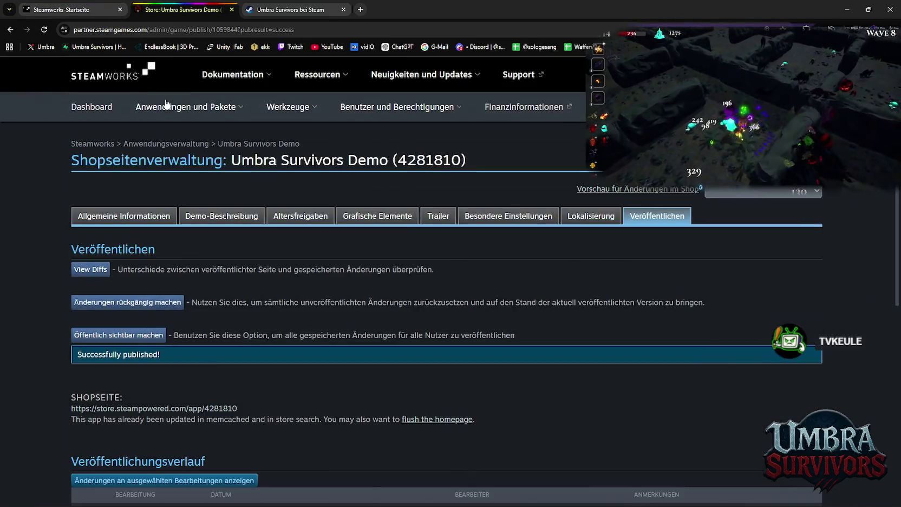
{"action": "mouse_move", "coordinate": [185, 106]}
{"action": "key", "text": "ctrl+Tab"}
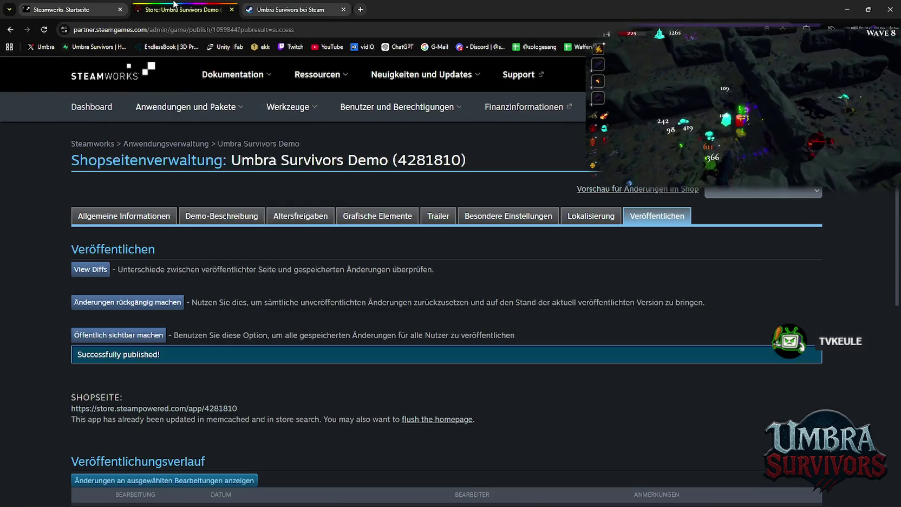
Review the Umbra Survivors Demo's Allgemeine Informationen settings.
{"action": "left_click", "coordinate": [153, 217]}
{"action": "scroll", "coordinate": [266, 242], "scroll_direction": "down", "scroll_amount": 3}
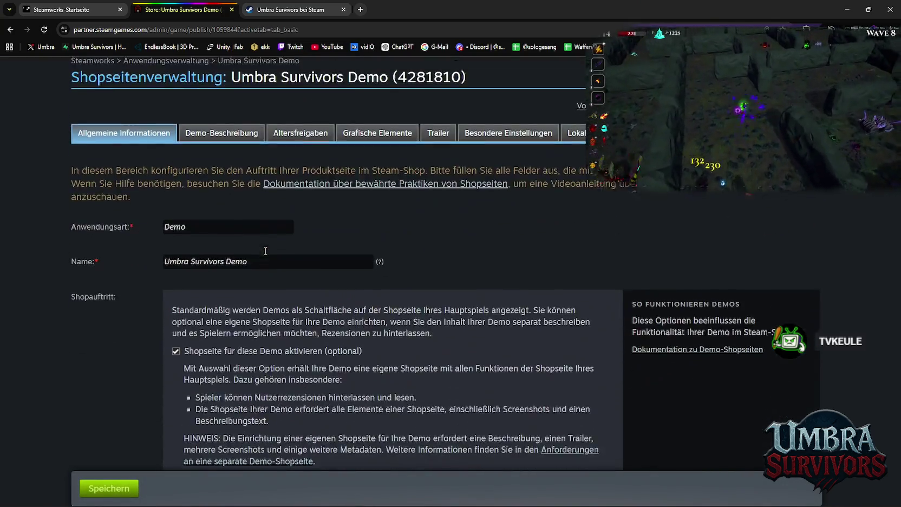
{"action": "scroll", "coordinate": [266, 242], "scroll_direction": "down", "scroll_amount": 20}
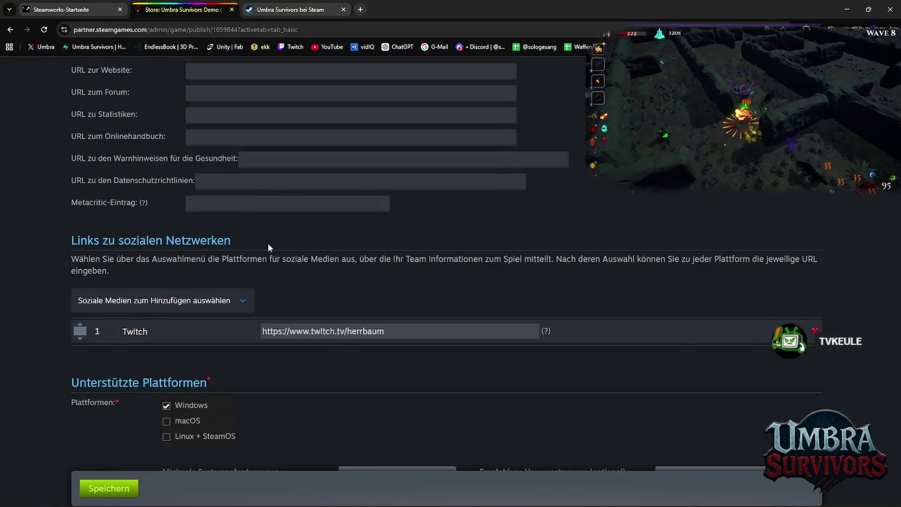
{"action": "scroll", "coordinate": [268, 244], "scroll_direction": "up", "scroll_amount": 3}
{"action": "scroll", "coordinate": [272, 262], "scroll_direction": "down", "scroll_amount": 15}
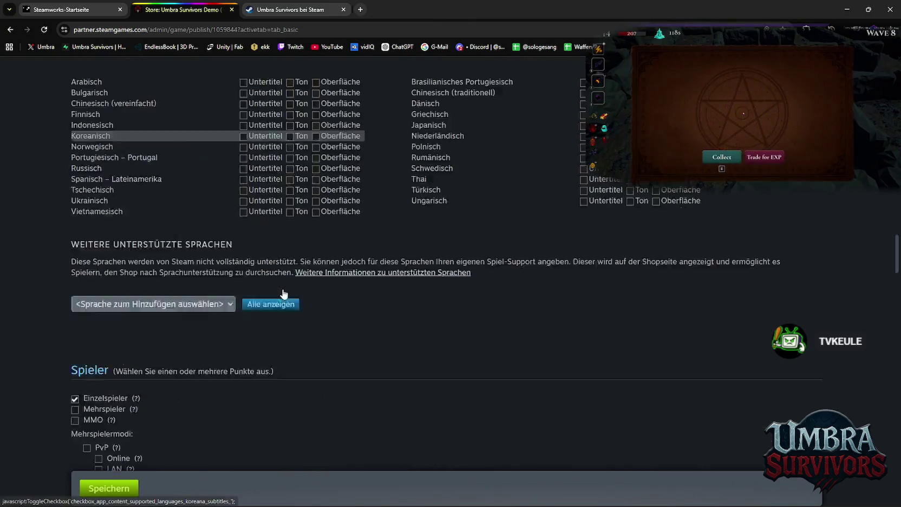
{"action": "scroll", "coordinate": [285, 290], "scroll_direction": "down", "scroll_amount": 10}
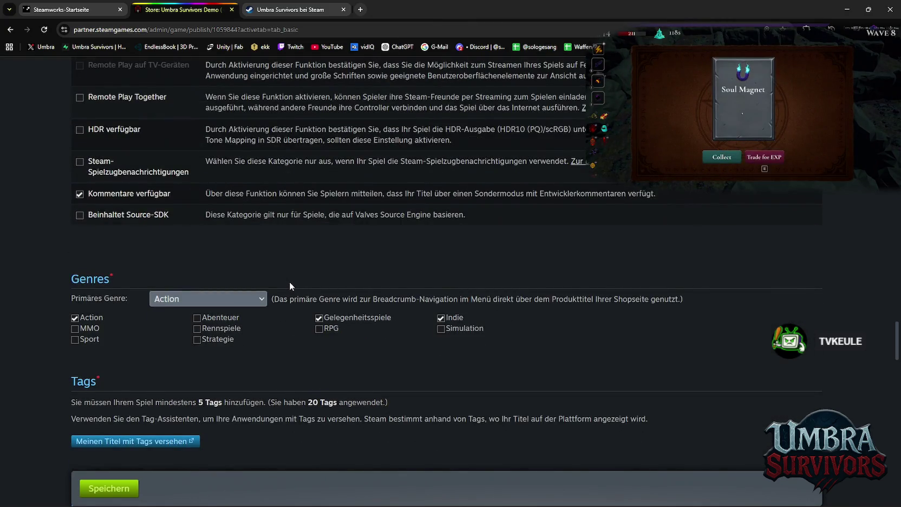
{"action": "scroll", "coordinate": [289, 282], "scroll_direction": "up", "scroll_amount": 9}
{"action": "scroll", "coordinate": [325, 288], "scroll_direction": "down", "scroll_amount": 10}
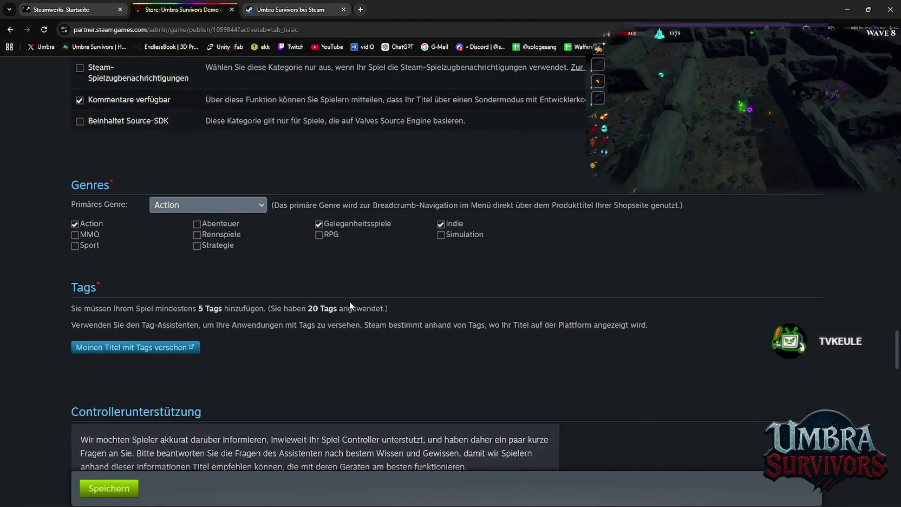
{"action": "scroll", "coordinate": [357, 310], "scroll_direction": "down", "scroll_amount": 3}
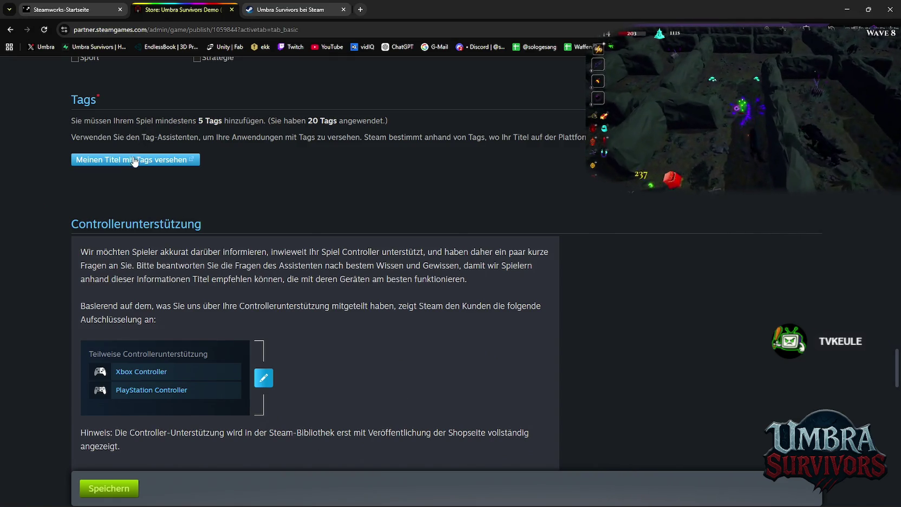
{"action": "scroll", "coordinate": [201, 215], "scroll_direction": "up", "scroll_amount": 3}
{"action": "scroll", "coordinate": [318, 368], "scroll_direction": "up", "scroll_amount": 1}
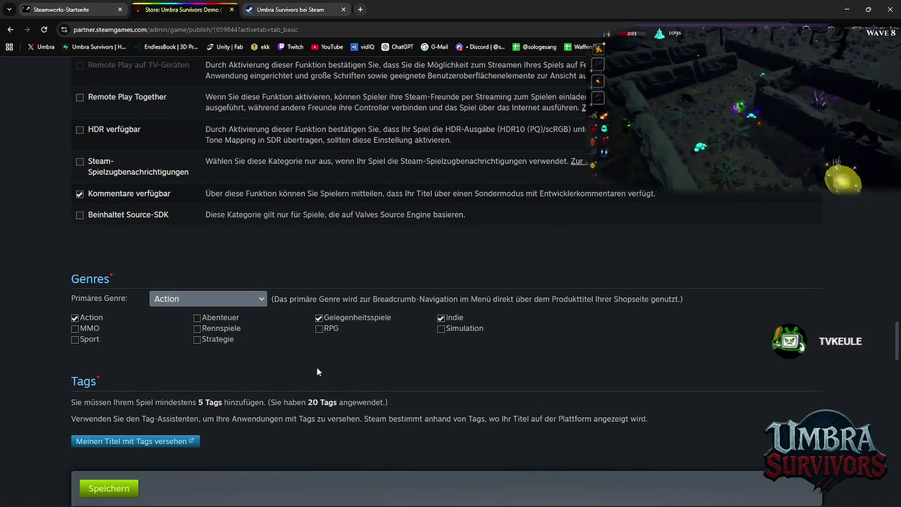
{"action": "scroll", "coordinate": [317, 368], "scroll_direction": "up", "scroll_amount": 20}
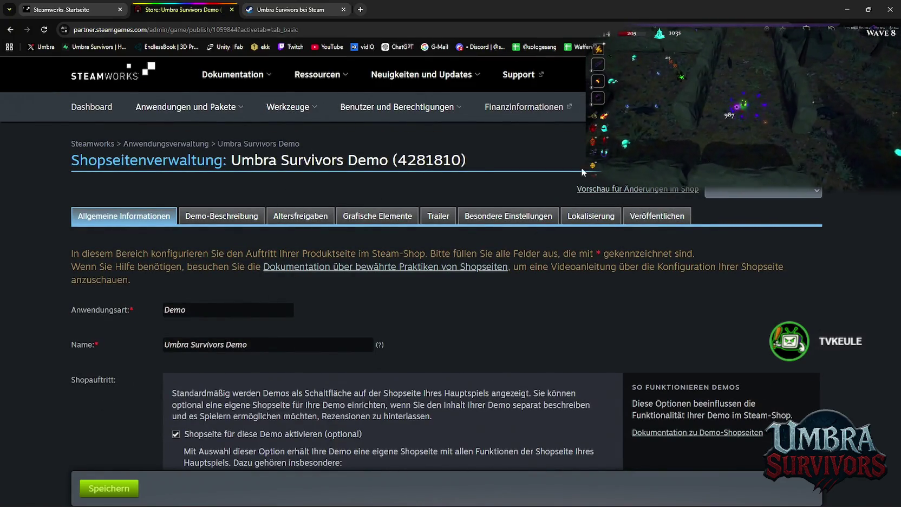
Open the Anwendungsverwaltung list of all applications.
{"action": "left_click", "coordinate": [101, 144]}
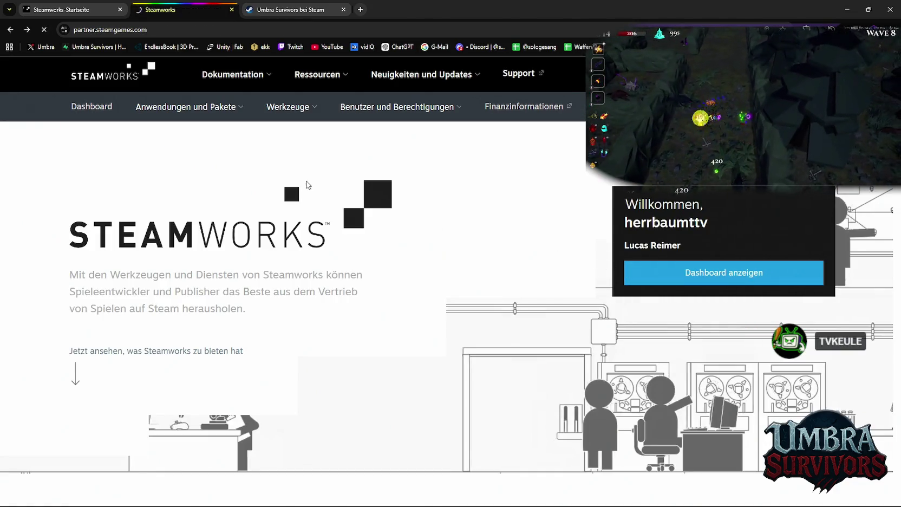
{"action": "key", "text": "alt+Left"}
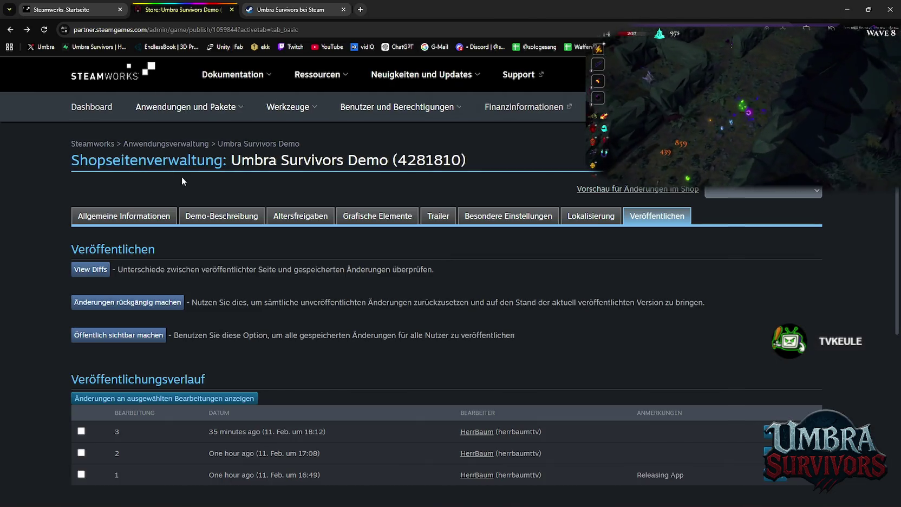
{"action": "left_click", "coordinate": [173, 148]}
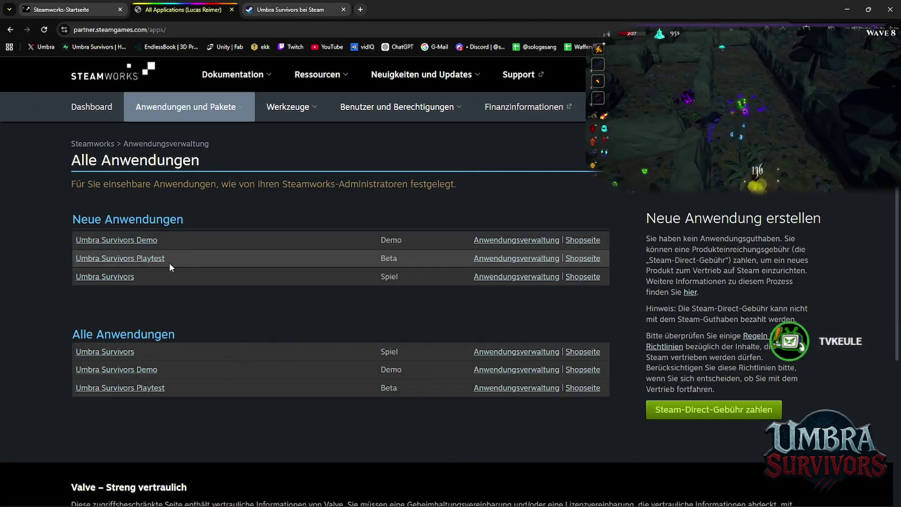
Open the Umbra Survivors app overview and its store-page editor.
{"action": "left_click", "coordinate": [115, 277]}
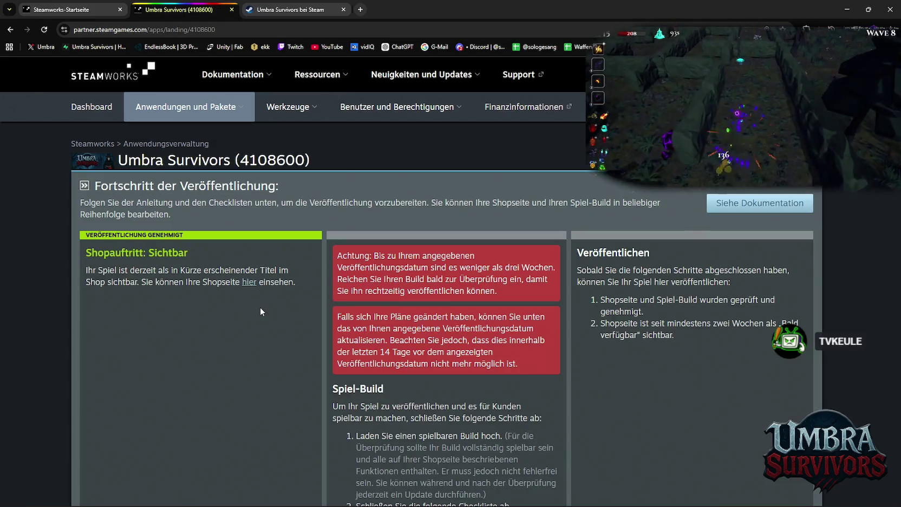
{"action": "scroll", "coordinate": [336, 309], "scroll_direction": "down", "scroll_amount": 15}
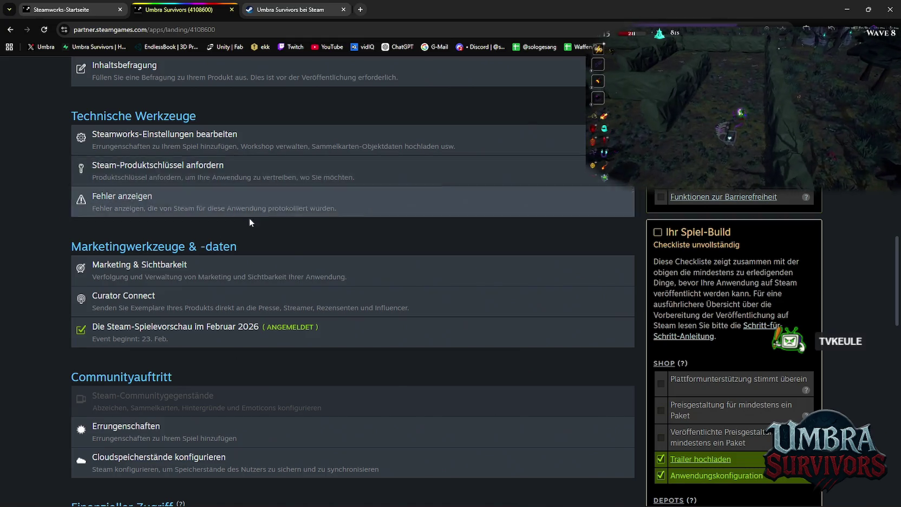
{"action": "scroll", "coordinate": [246, 222], "scroll_direction": "up", "scroll_amount": 3}
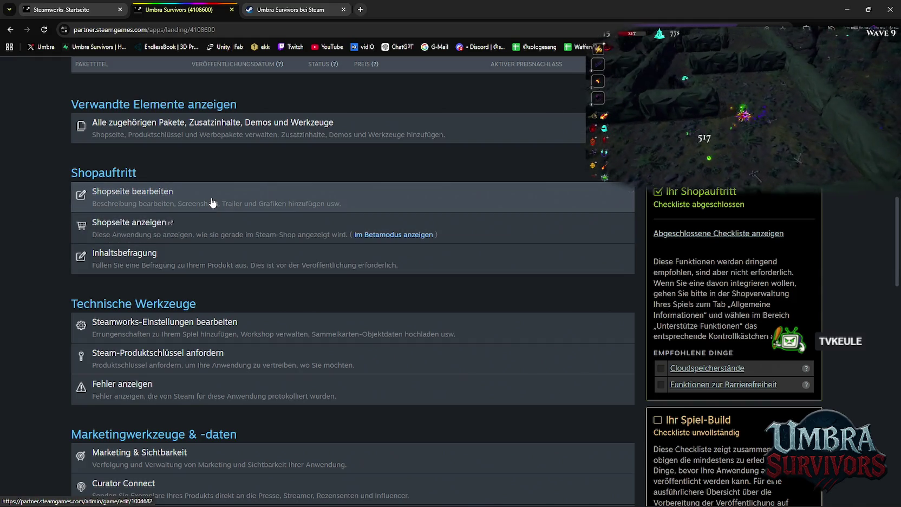
{"action": "left_click", "coordinate": [211, 202]}
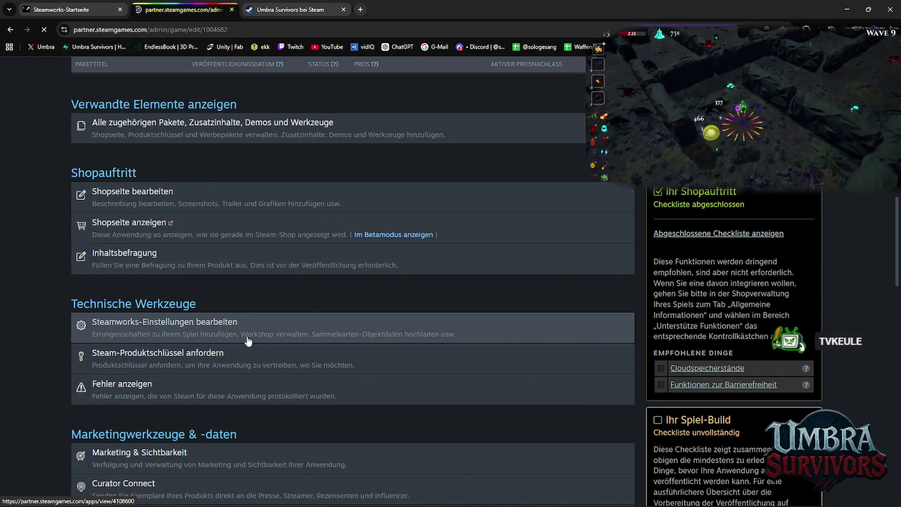
{"action": "scroll", "coordinate": [311, 299], "scroll_direction": "down", "scroll_amount": 3}
{"action": "scroll", "coordinate": [319, 295], "scroll_direction": "up", "scroll_amount": 3}
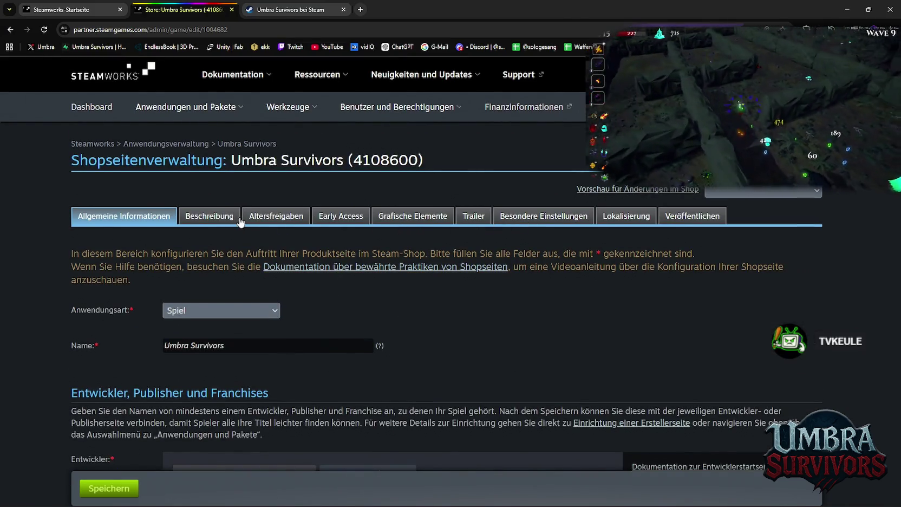
Review the description, graphical assets and special settings, then open the Veröffentlichen section.
{"action": "left_click", "coordinate": [212, 216]}
{"action": "scroll", "coordinate": [339, 255], "scroll_direction": "down", "scroll_amount": 10}
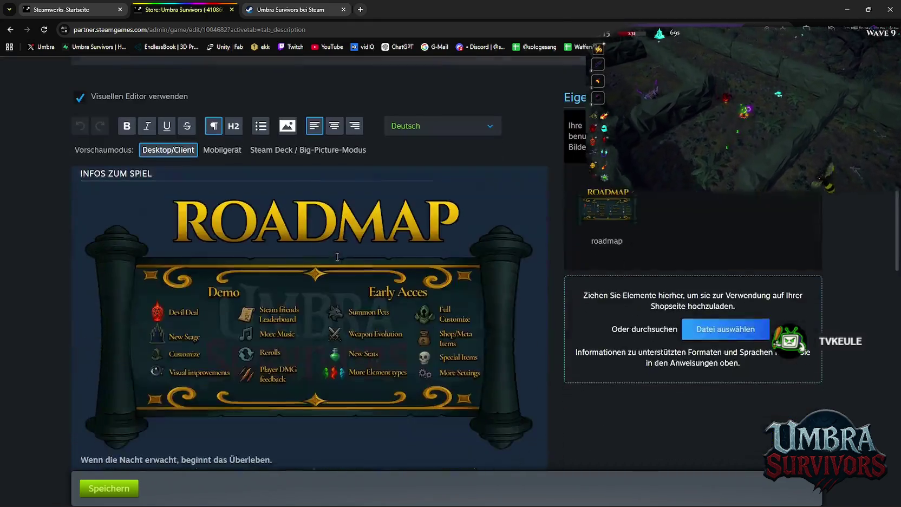
{"action": "scroll", "coordinate": [335, 256], "scroll_direction": "up", "scroll_amount": 10}
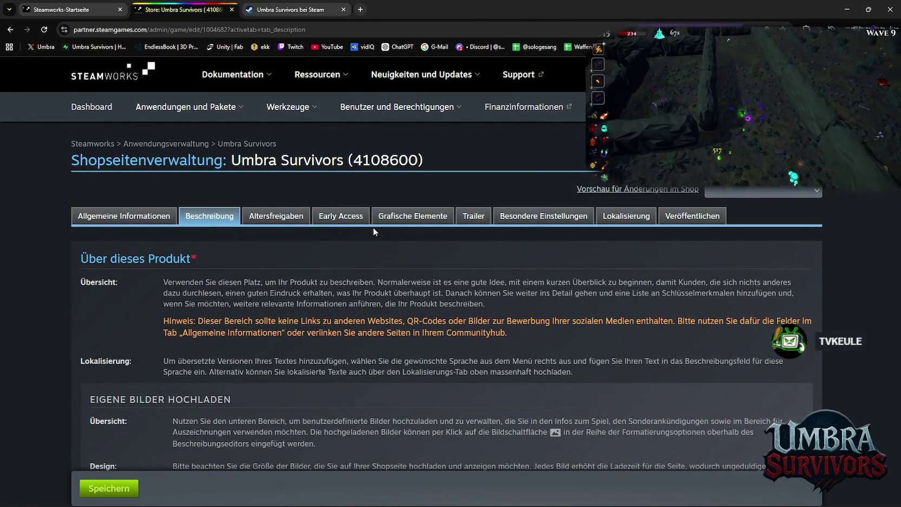
{"action": "left_click", "coordinate": [429, 217]}
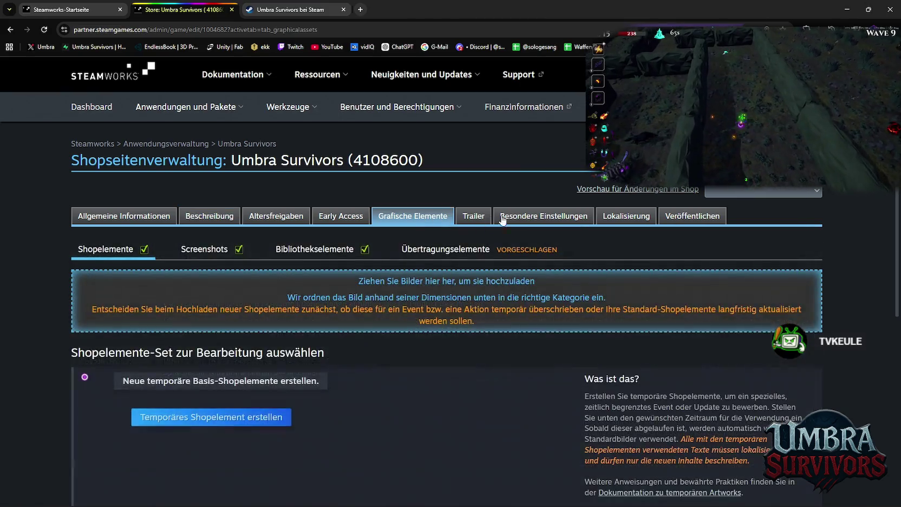
{"action": "left_click", "coordinate": [544, 216]}
{"action": "scroll", "coordinate": [479, 233], "scroll_direction": "down", "scroll_amount": 6}
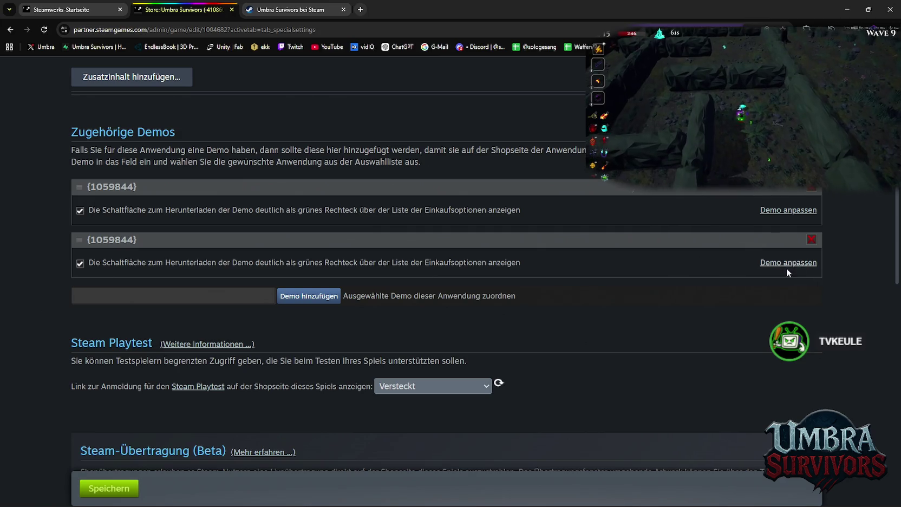
{"action": "left_click", "coordinate": [811, 239]}
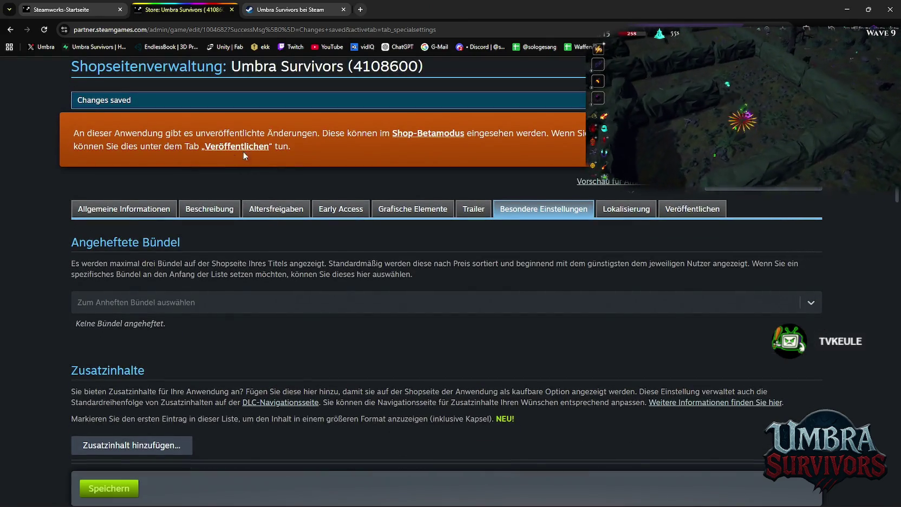
{"action": "left_click", "coordinate": [263, 147]}
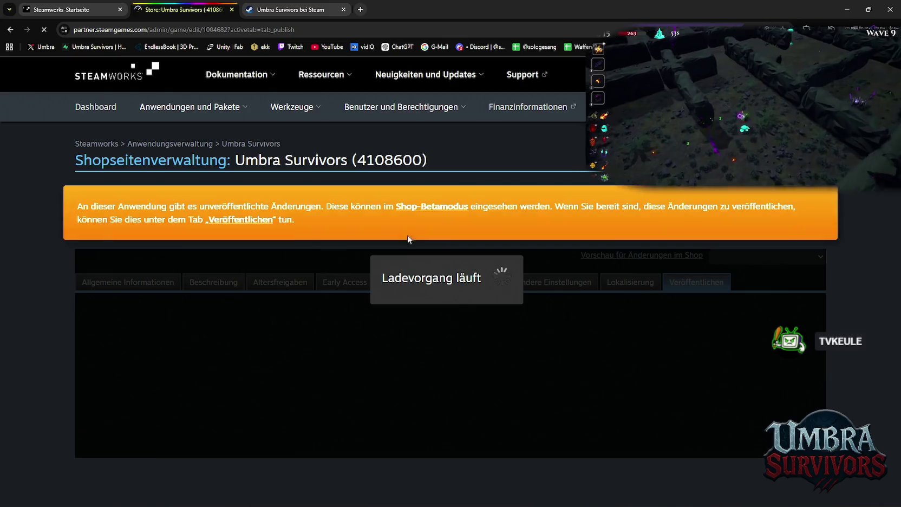
Publish the saved changes with 'Öffentlich sichtbar machen' and view the live Umbra Survivors store page.
{"action": "scroll", "coordinate": [476, 303], "scroll_direction": "down", "scroll_amount": 6}
{"action": "scroll", "coordinate": [509, 318], "scroll_direction": "down", "scroll_amount": 3}
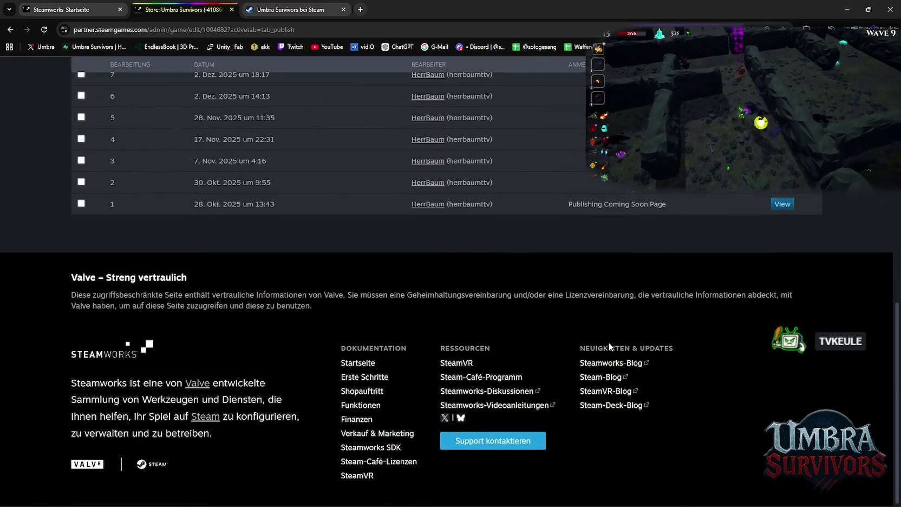
{"action": "scroll", "coordinate": [376, 273], "scroll_direction": "up", "scroll_amount": 7}
{"action": "scroll", "coordinate": [483, 333], "scroll_direction": "down", "scroll_amount": 5}
{"action": "scroll", "coordinate": [357, 338], "scroll_direction": "up", "scroll_amount": 8}
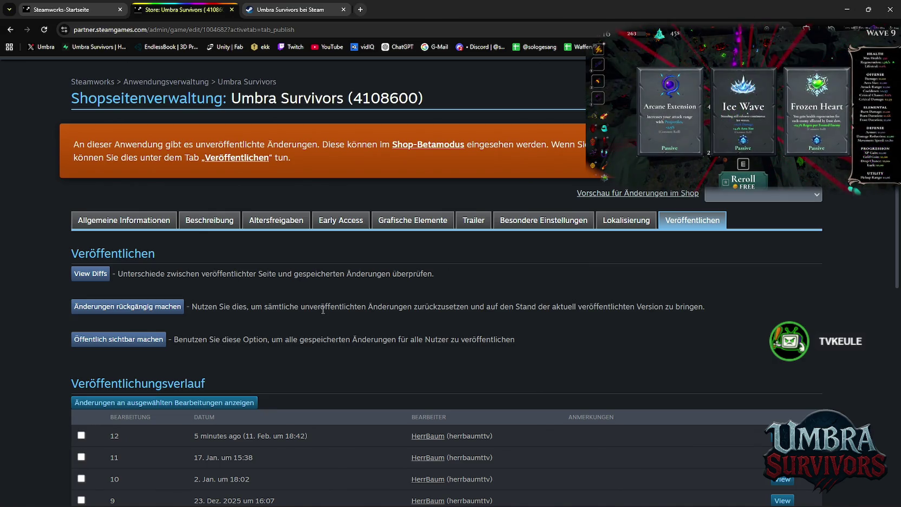
{"action": "scroll", "coordinate": [375, 259], "scroll_direction": "down", "scroll_amount": 5}
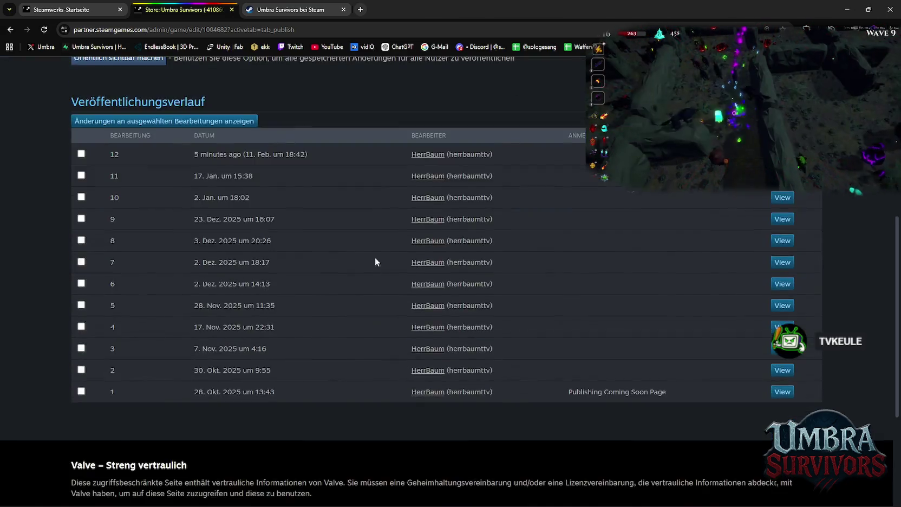
{"action": "scroll", "coordinate": [375, 259], "scroll_direction": "up", "scroll_amount": 6}
{"action": "scroll", "coordinate": [314, 329], "scroll_direction": "down", "scroll_amount": 2}
{"action": "left_click", "coordinate": [122, 307]}
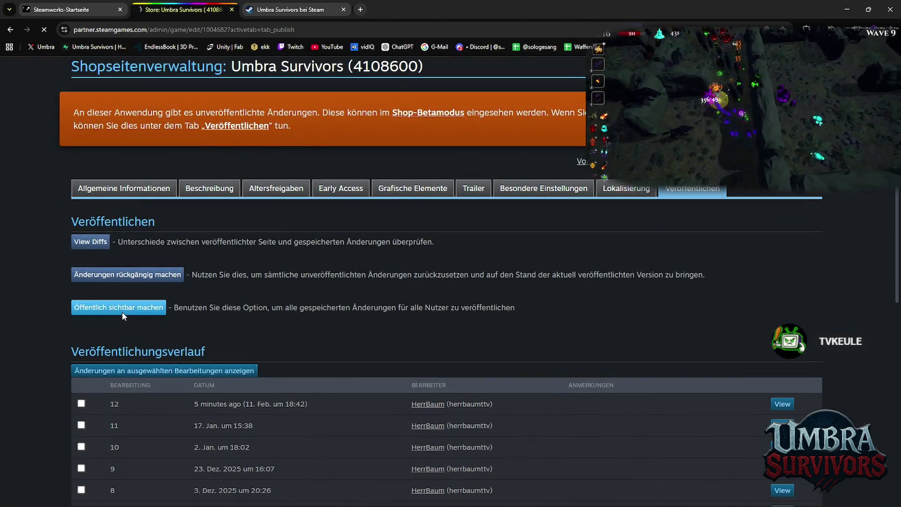
{"action": "left_click", "coordinate": [293, 9]}
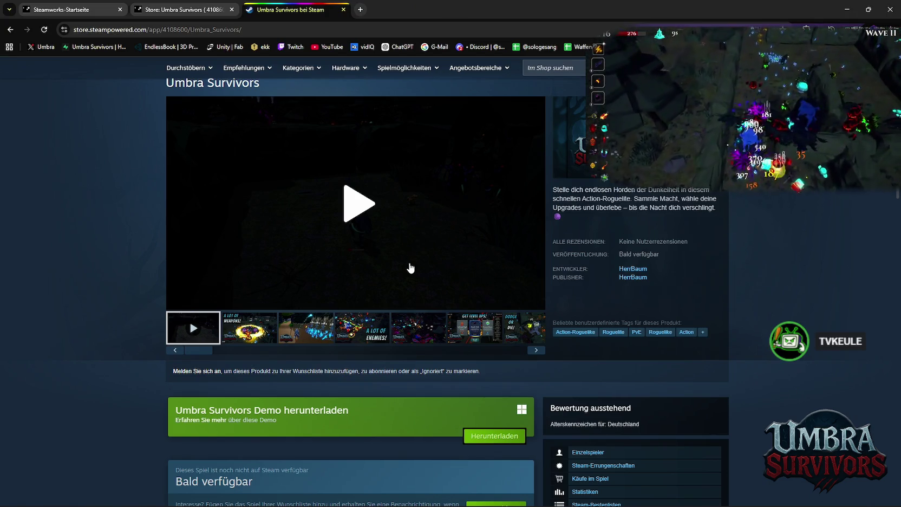
{"action": "scroll", "coordinate": [450, 328], "scroll_direction": "down", "scroll_amount": 2}
{"action": "scroll", "coordinate": [450, 326], "scroll_direction": "down", "scroll_amount": 3}
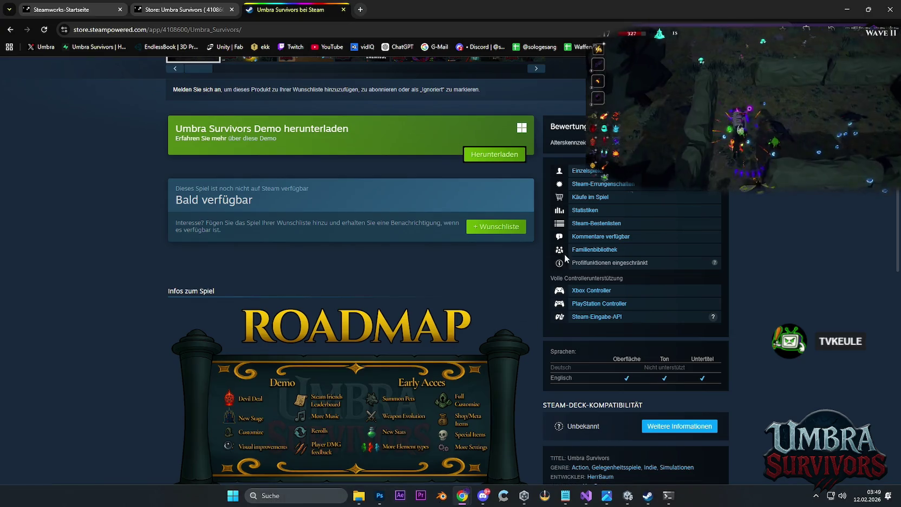
{"action": "left_click", "coordinate": [178, 9]}
Look over the Steamworks dashboard.
{"action": "left_click", "coordinate": [96, 4]}
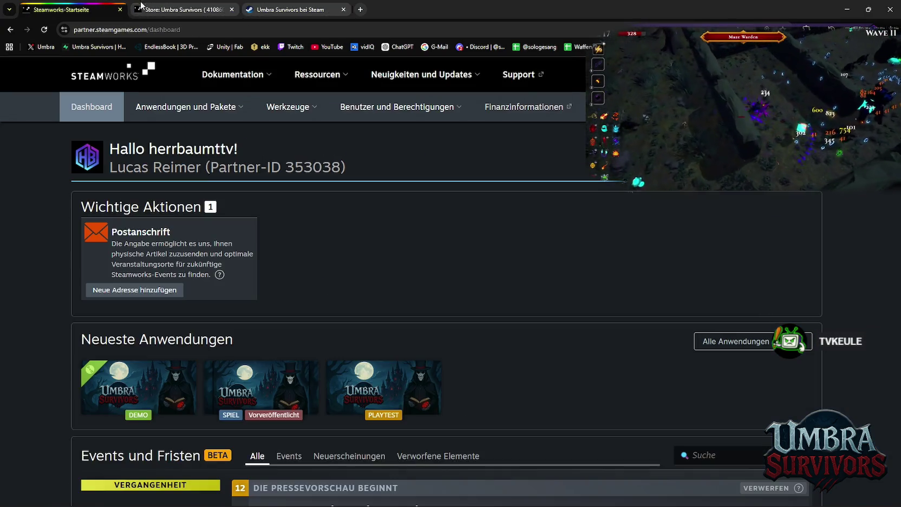
{"action": "scroll", "coordinate": [382, 250], "scroll_direction": "down", "scroll_amount": 5}
{"action": "scroll", "coordinate": [386, 250], "scroll_direction": "down", "scroll_amount": 4}
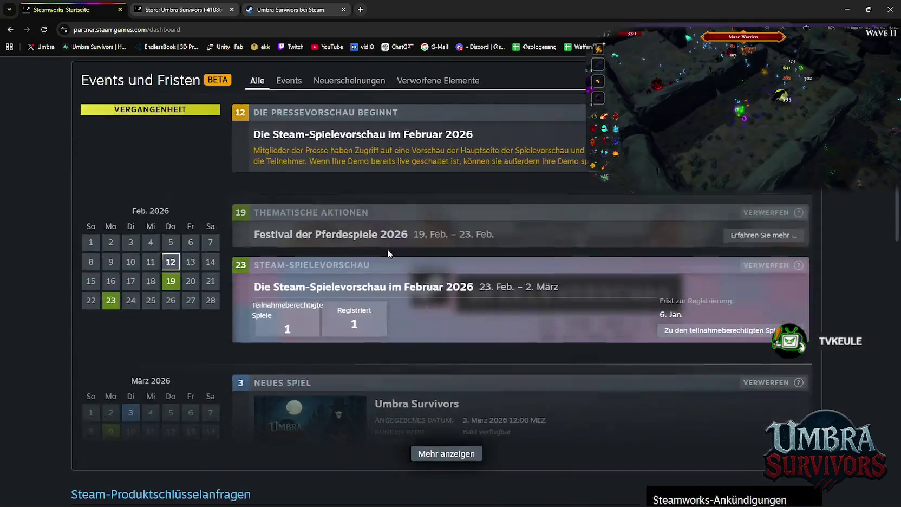
{"action": "scroll", "coordinate": [387, 256], "scroll_direction": "up", "scroll_amount": 5}
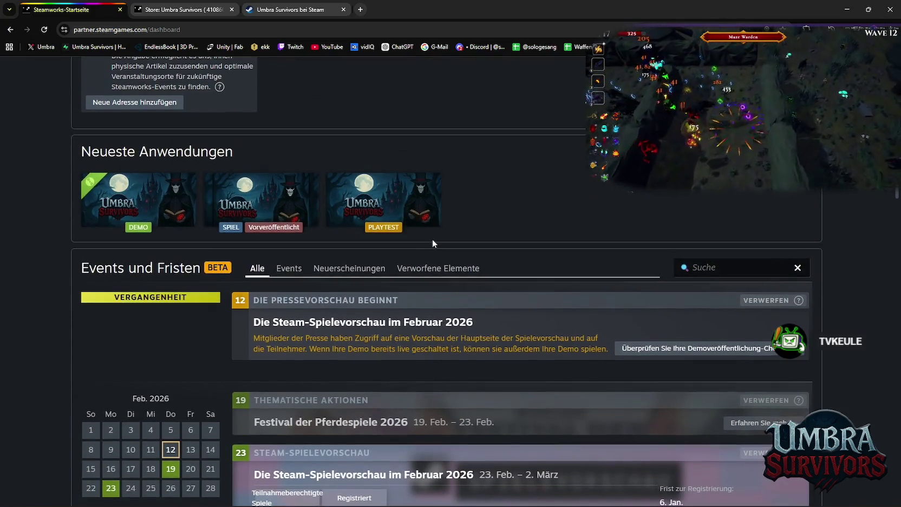
{"action": "scroll", "coordinate": [443, 245], "scroll_direction": "up", "scroll_amount": 4}
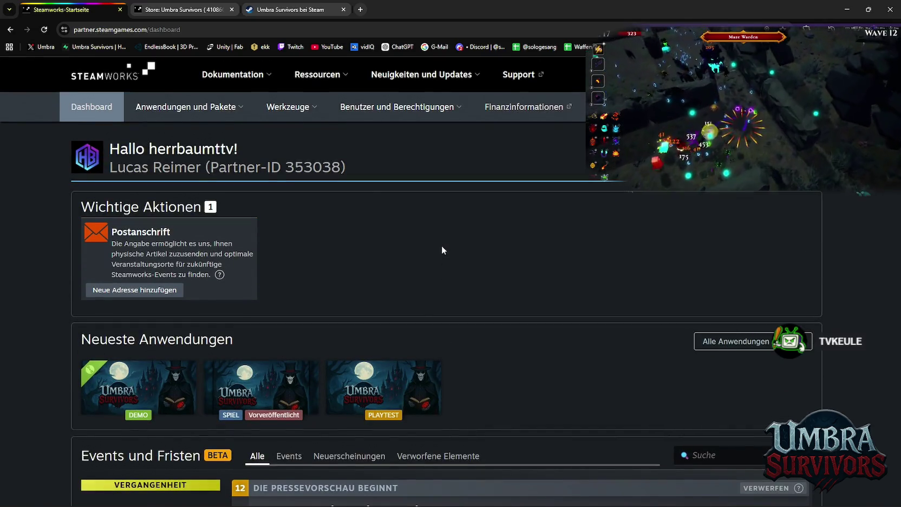
Return to the Umbra Survivors store admin at its Allgemeine Informationen section.
{"action": "left_click", "coordinate": [179, 9]}
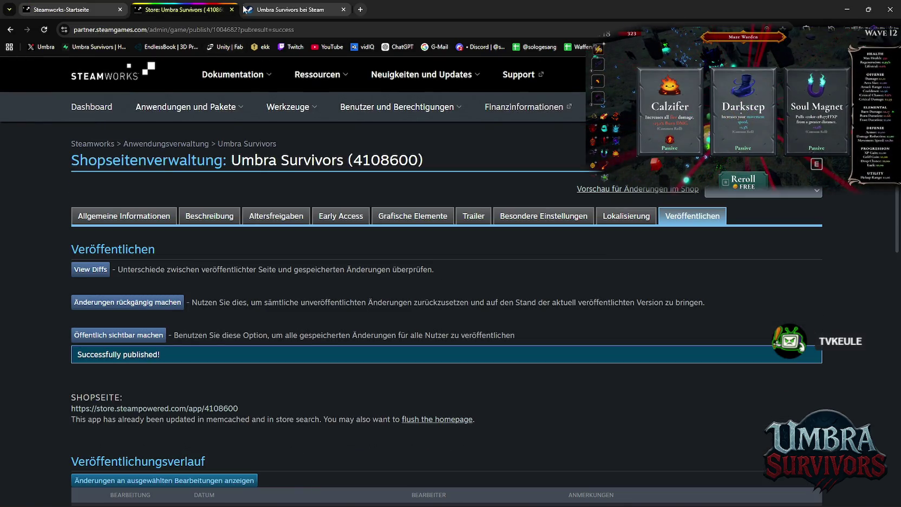
{"action": "mouse_move", "coordinate": [433, 76]}
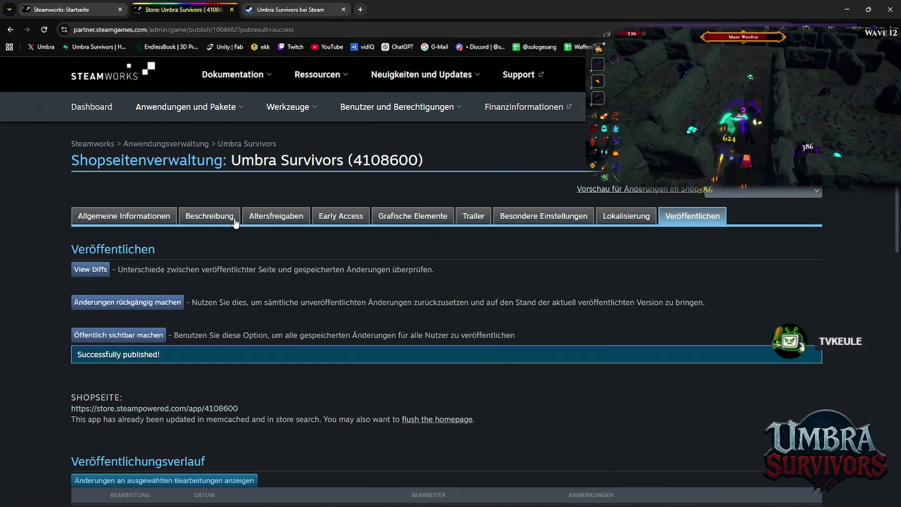
{"action": "left_click", "coordinate": [209, 219]}
{"action": "left_click", "coordinate": [134, 215]}
{"action": "scroll", "coordinate": [241, 262], "scroll_direction": "down", "scroll_amount": 8}
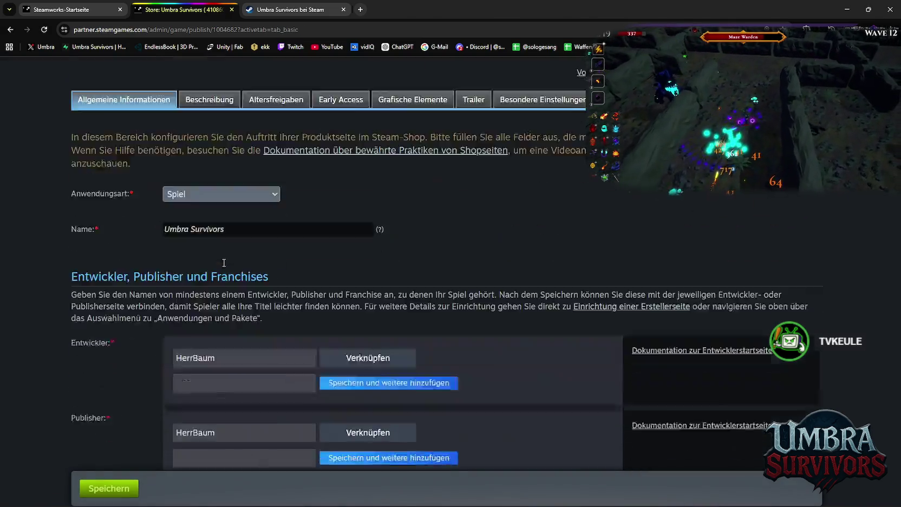
Scroll through the Allgemeine Informationen section of the store admin.
{"action": "scroll", "coordinate": [241, 262], "scroll_direction": "down", "scroll_amount": 20}
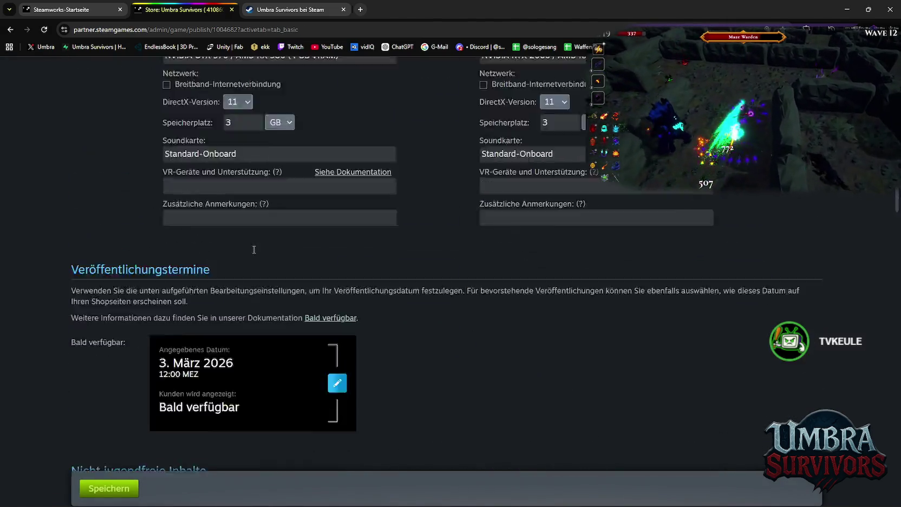
{"action": "scroll", "coordinate": [254, 250], "scroll_direction": "down", "scroll_amount": 20}
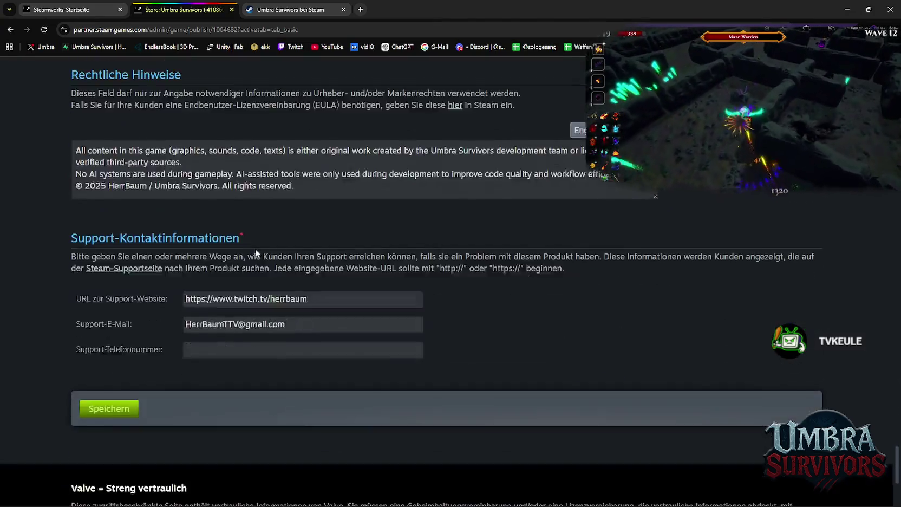
{"action": "scroll", "coordinate": [255, 252], "scroll_direction": "up", "scroll_amount": 20}
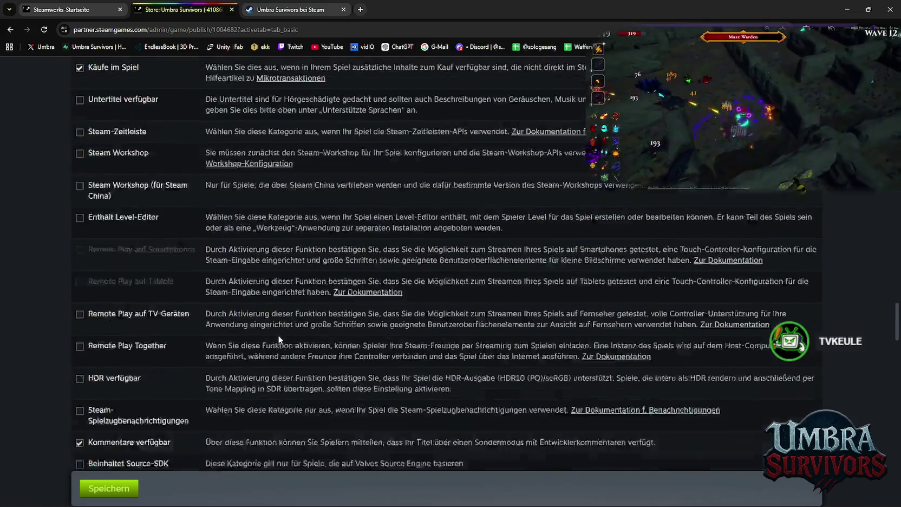
{"action": "scroll", "coordinate": [278, 332], "scroll_direction": "up", "scroll_amount": 20}
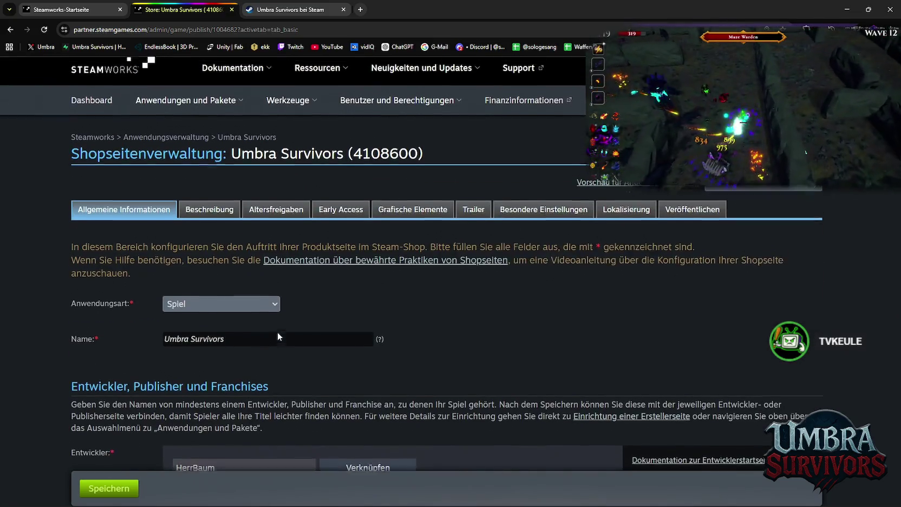
{"action": "scroll", "coordinate": [328, 301], "scroll_direction": "down", "scroll_amount": 5}
{"action": "scroll", "coordinate": [327, 301], "scroll_direction": "up", "scroll_amount": 5}
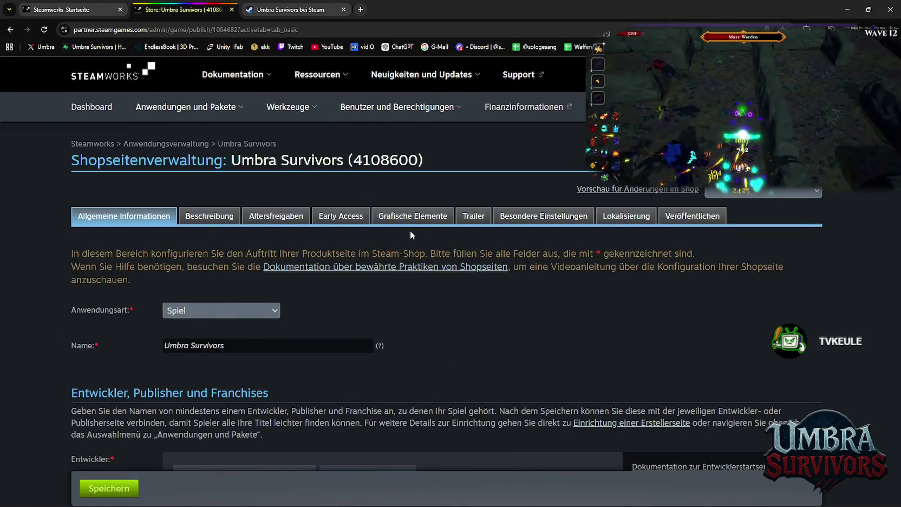
Check the Roadmap image in the Beschreibung section, then return to the live store page.
{"action": "left_click", "coordinate": [198, 218]}
{"action": "scroll", "coordinate": [325, 281], "scroll_direction": "down", "scroll_amount": 10}
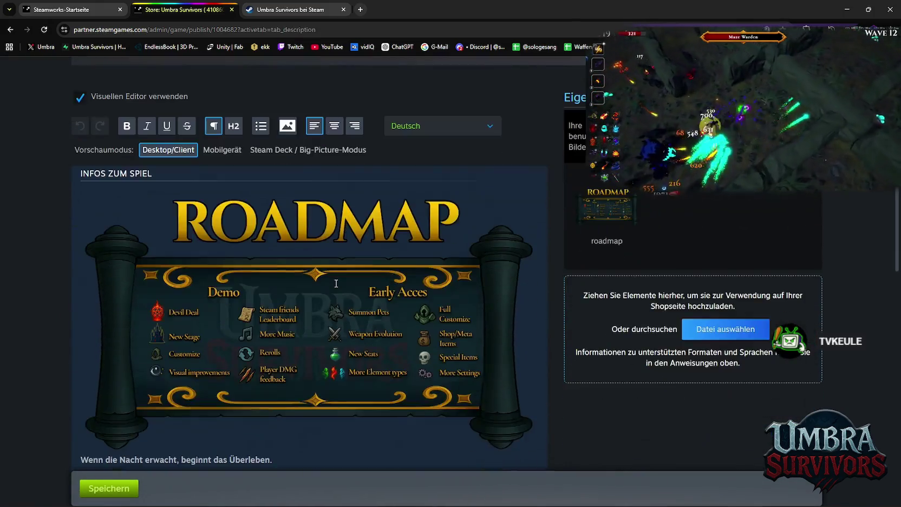
{"action": "scroll", "coordinate": [336, 282], "scroll_direction": "up", "scroll_amount": 6}
{"action": "scroll", "coordinate": [335, 283], "scroll_direction": "up", "scroll_amount": 4}
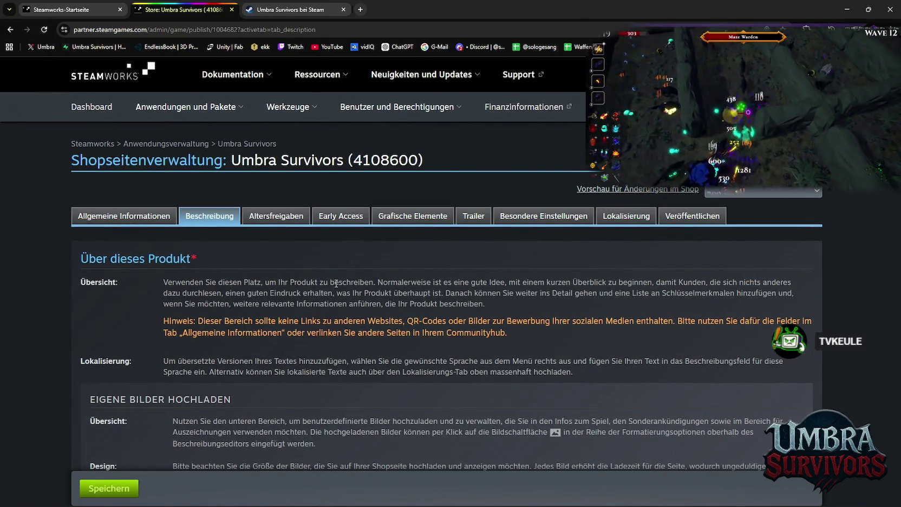
{"action": "key", "text": "ctrl+Tab"}
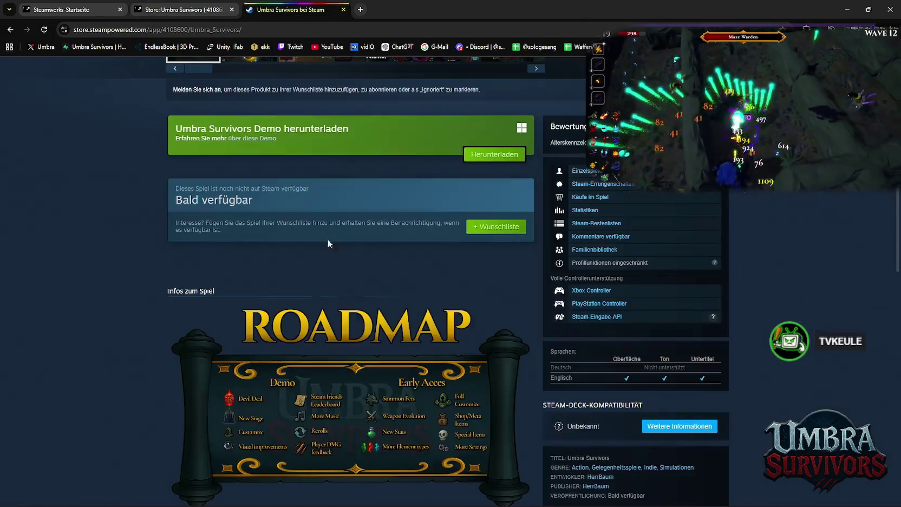
{"action": "scroll", "coordinate": [327, 239], "scroll_direction": "up", "scroll_amount": 2}
{"action": "left_click", "coordinate": [473, 249]}
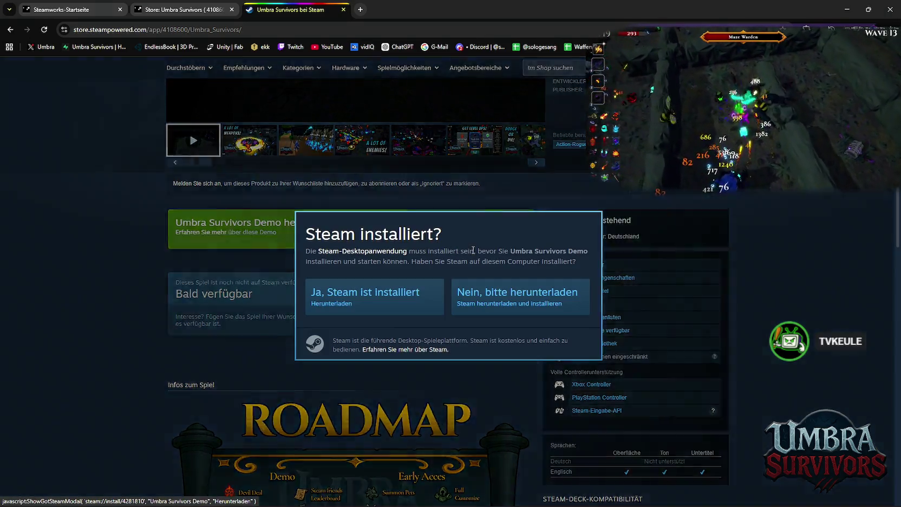
{"action": "left_click", "coordinate": [206, 274]}
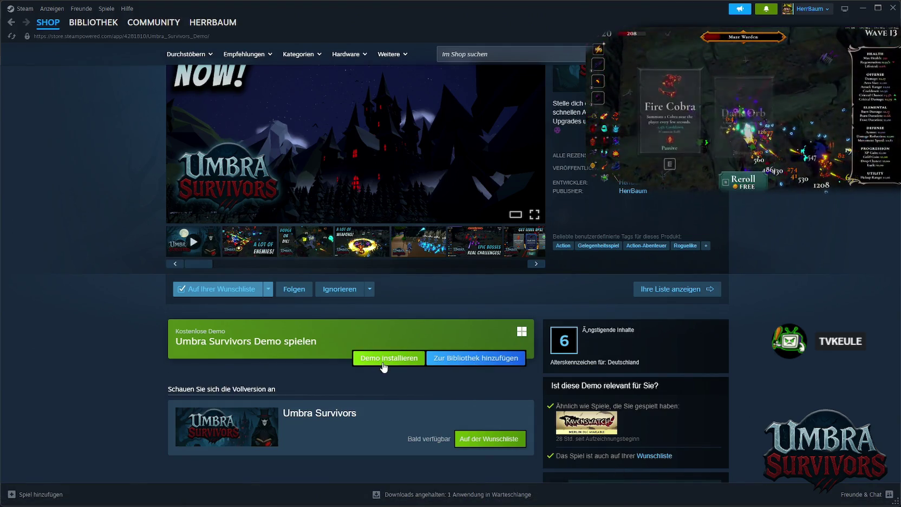
{"action": "scroll", "coordinate": [381, 366], "scroll_direction": "up", "scroll_amount": 2}
{"action": "left_click", "coordinate": [496, 57]}
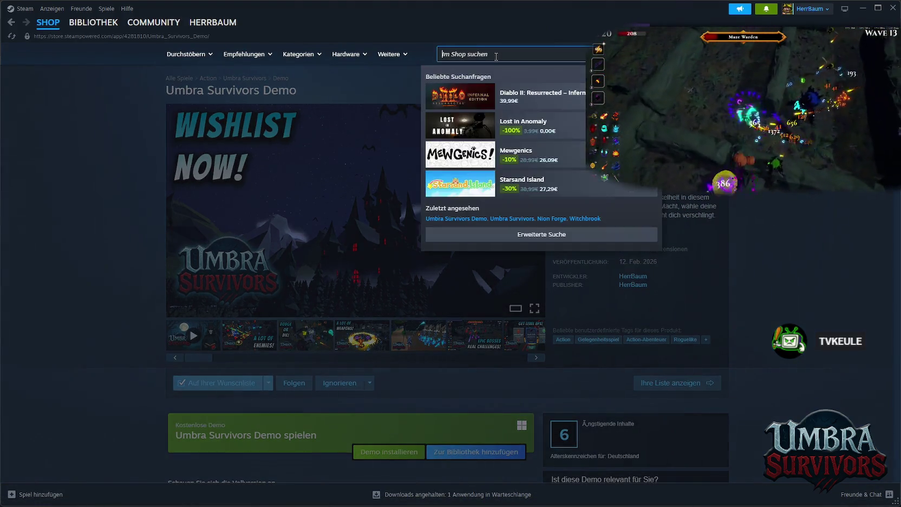
{"action": "type", "text": "umbr"}
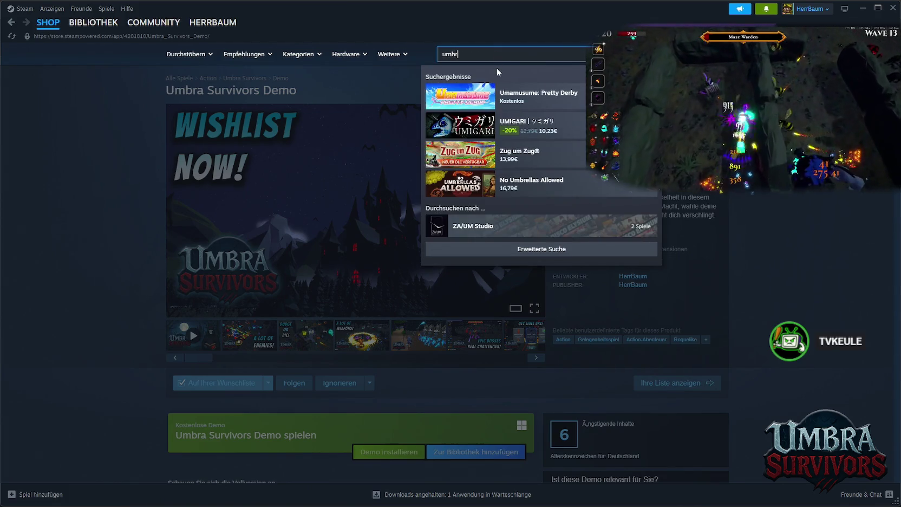
{"action": "type", "text": "a s"}
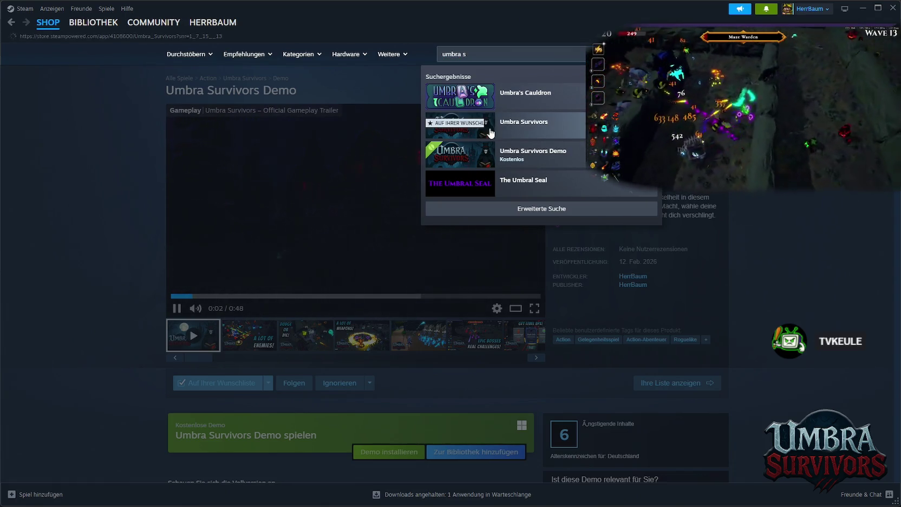
{"action": "left_click", "coordinate": [523, 122]}
{"action": "scroll", "coordinate": [434, 255], "scroll_direction": "down", "scroll_amount": 2}
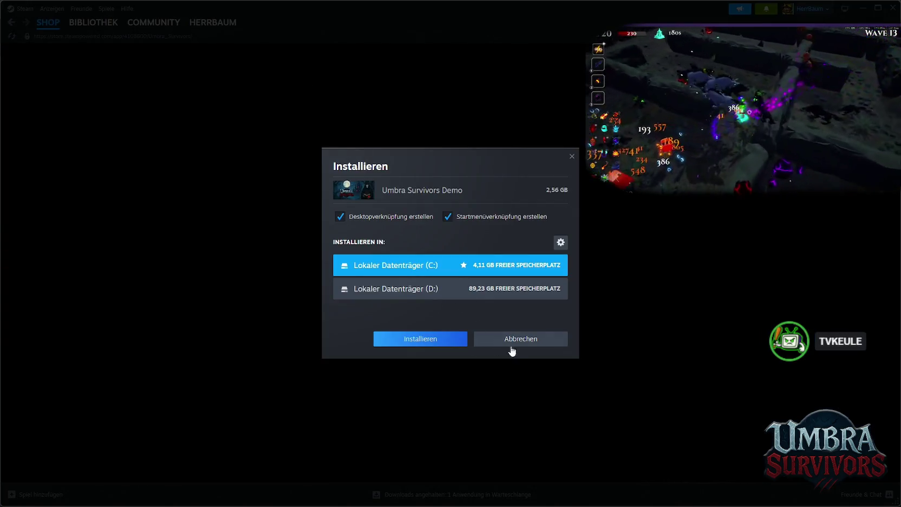
{"action": "left_click", "coordinate": [512, 341]}
{"action": "scroll", "coordinate": [501, 369], "scroll_direction": "up", "scroll_amount": 2}
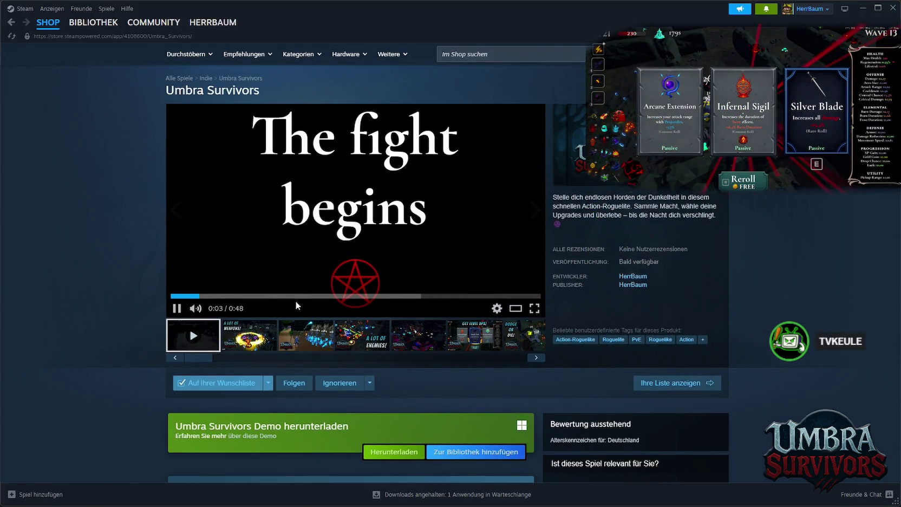
{"action": "scroll", "coordinate": [305, 292], "scroll_direction": "down", "scroll_amount": 15}
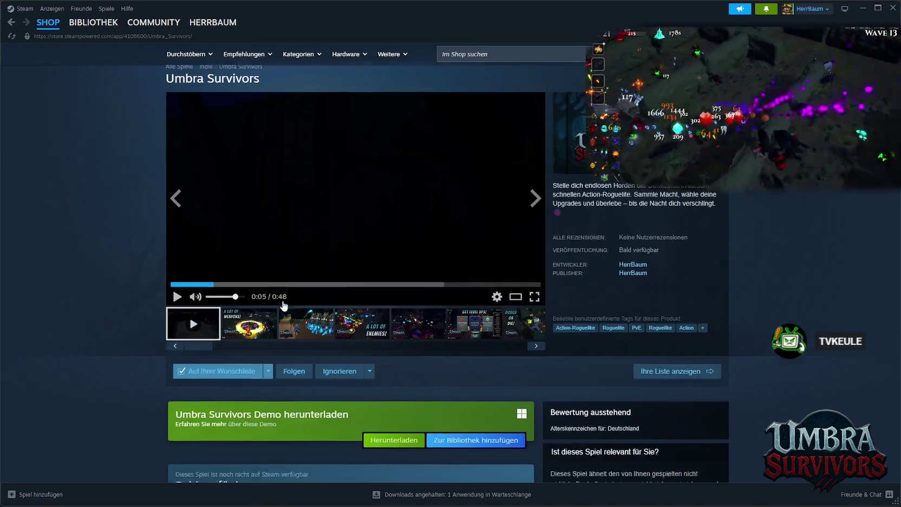
{"action": "scroll", "coordinate": [305, 305], "scroll_direction": "down", "scroll_amount": 4}
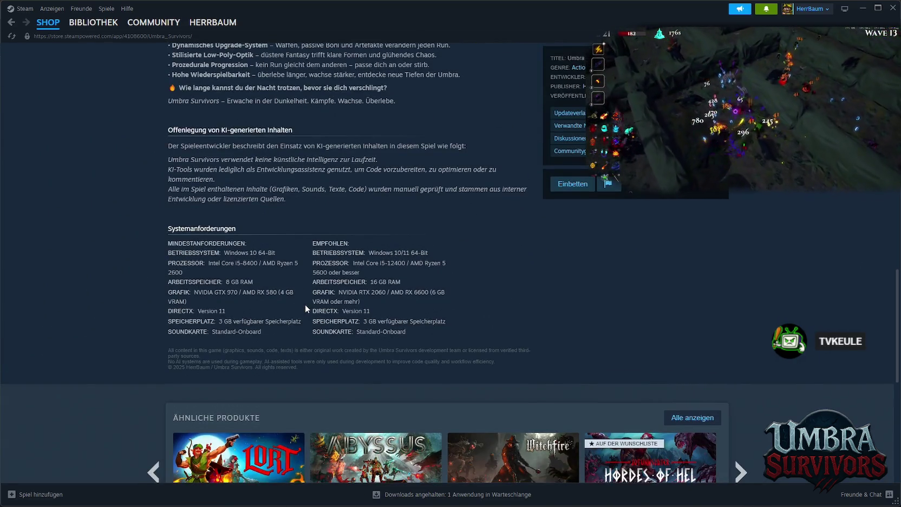
{"action": "scroll", "coordinate": [307, 303], "scroll_direction": "up", "scroll_amount": 6}
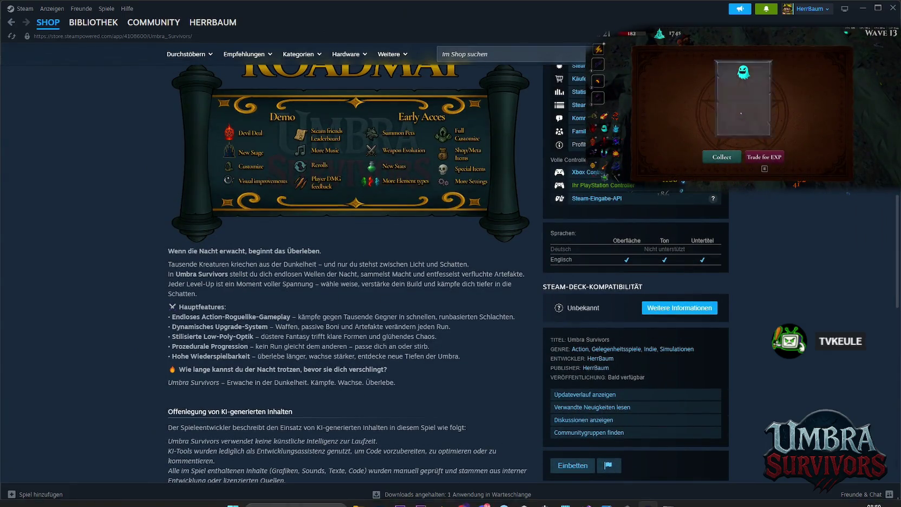
{"action": "left_click", "coordinate": [860, 10]}
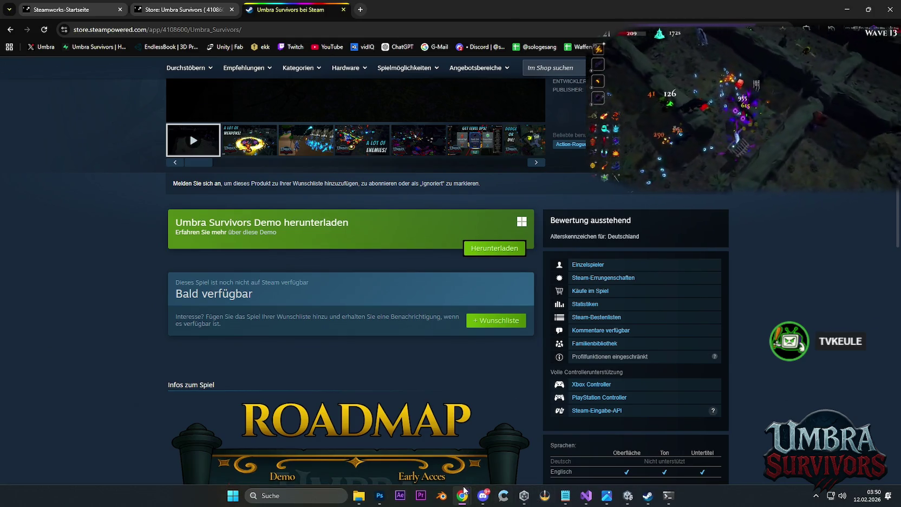
Dismiss the Photoshop preview and bring back the 'Store: Umbra Survivors' Steamworks tab.
{"action": "mouse_move", "coordinate": [374, 501]}
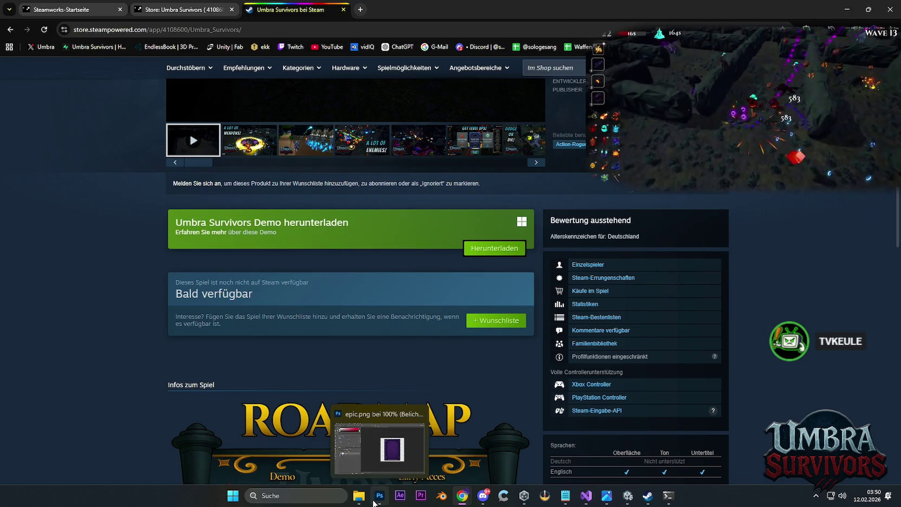
{"action": "left_click", "coordinate": [374, 502]}
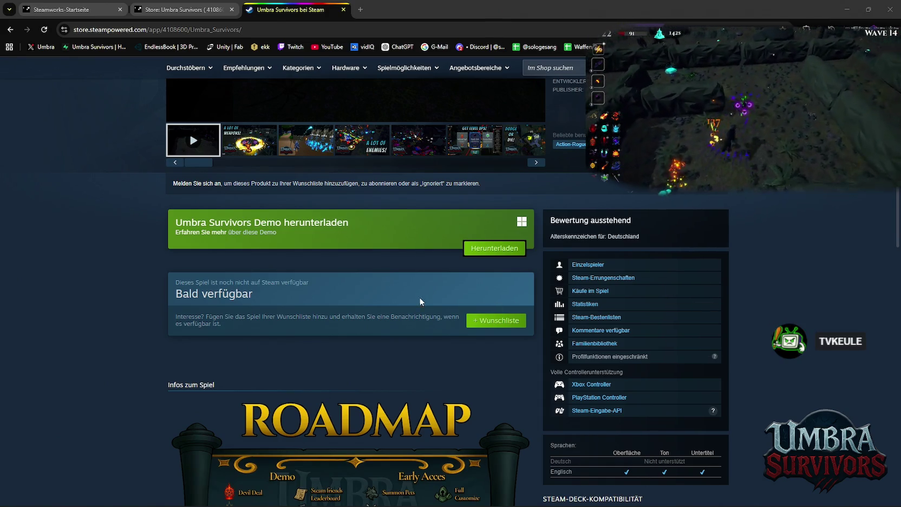
{"action": "left_click", "coordinate": [184, 11]}
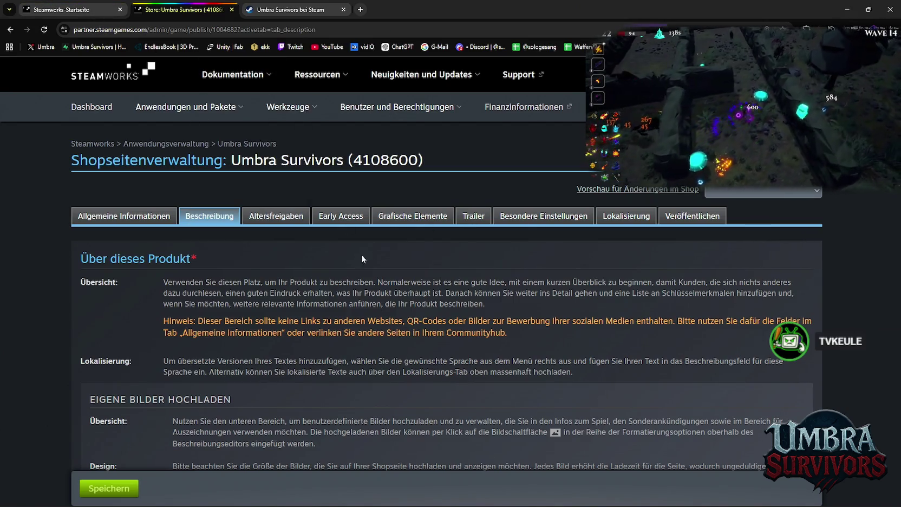
{"action": "scroll", "coordinate": [362, 254], "scroll_direction": "down", "scroll_amount": 15}
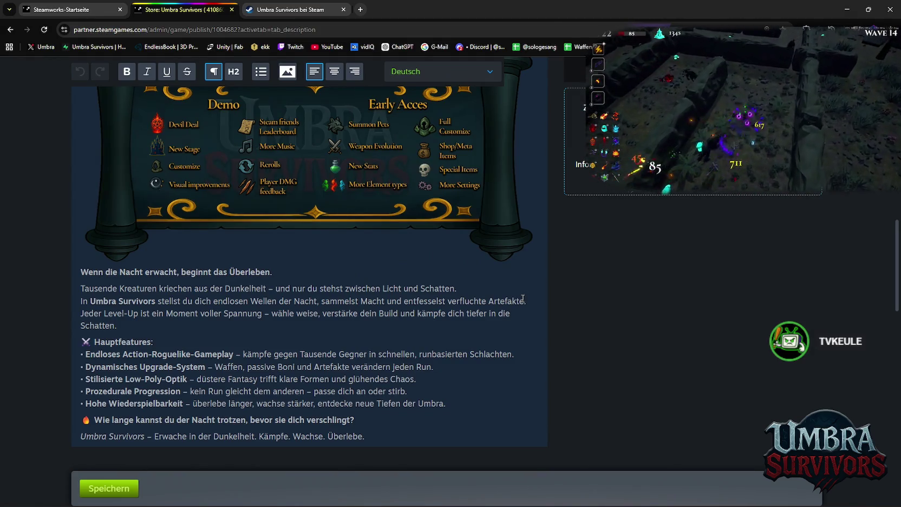
{"action": "scroll", "coordinate": [522, 298], "scroll_direction": "down", "scroll_amount": 5}
{"action": "scroll", "coordinate": [469, 276], "scroll_direction": "up", "scroll_amount": 5}
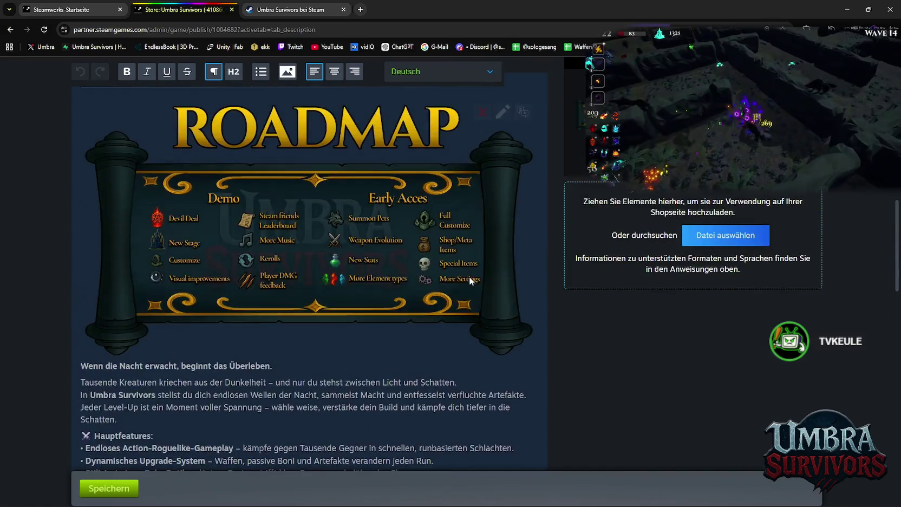
{"action": "scroll", "coordinate": [469, 281], "scroll_direction": "down", "scroll_amount": 1}
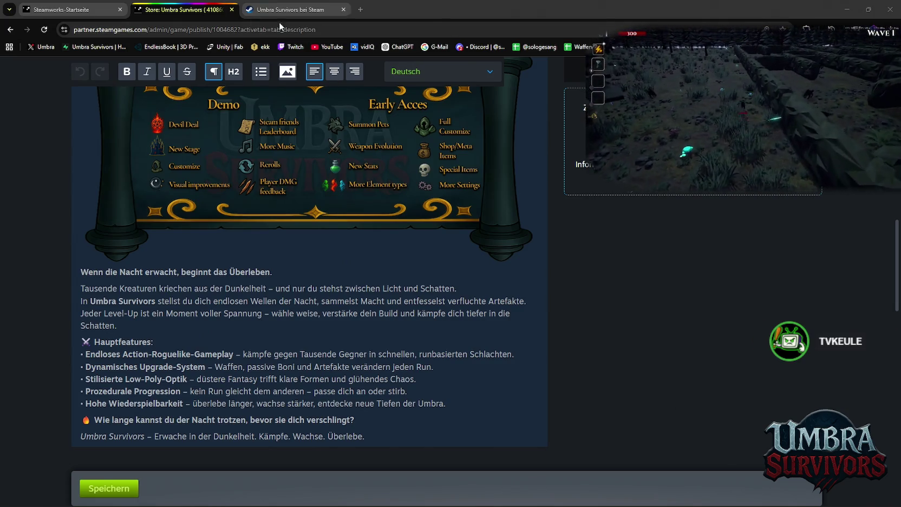
{"action": "scroll", "coordinate": [305, 234], "scroll_direction": "down", "scroll_amount": 2}
{"action": "scroll", "coordinate": [349, 325], "scroll_direction": "up", "scroll_amount": 2}
{"action": "scroll", "coordinate": [349, 325], "scroll_direction": "up", "scroll_amount": 6}
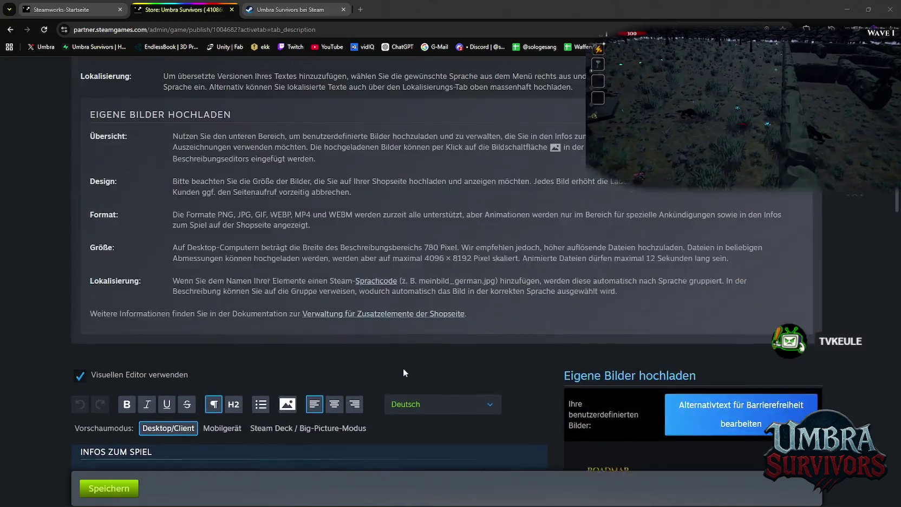
{"action": "scroll", "coordinate": [403, 367], "scroll_direction": "down", "scroll_amount": 2}
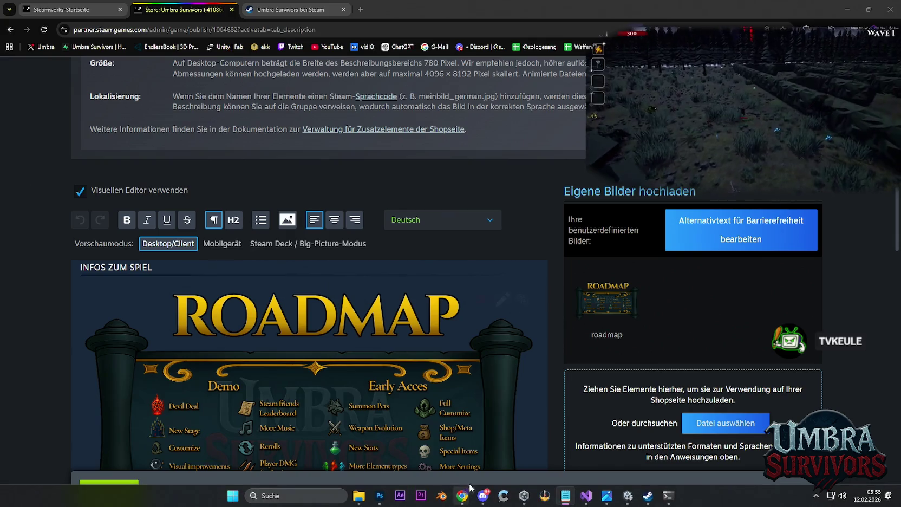
{"action": "left_click", "coordinate": [626, 501]}
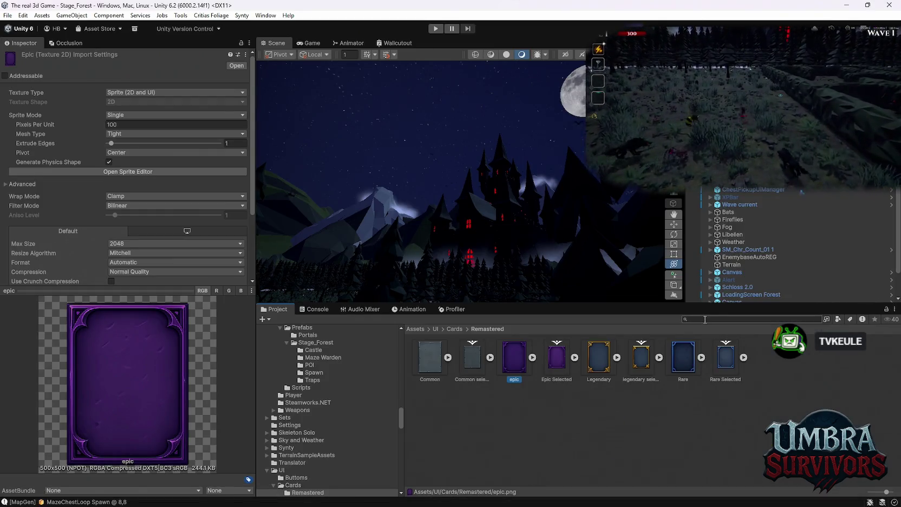
Search the project for 'rpg' and open RPG UI > ARTWORKS > UIelements.
{"action": "scroll", "coordinate": [363, 422], "scroll_direction": "down", "scroll_amount": 3}
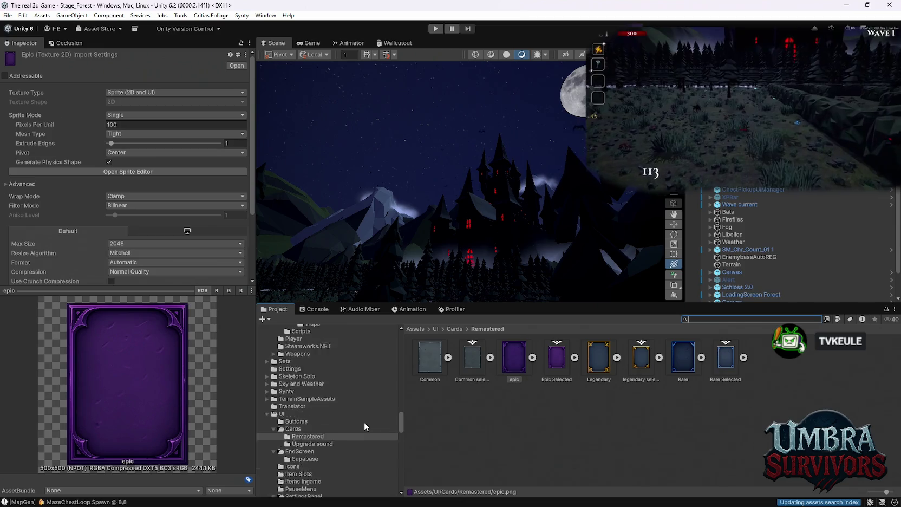
{"action": "scroll", "coordinate": [311, 414], "scroll_direction": "up", "scroll_amount": 3}
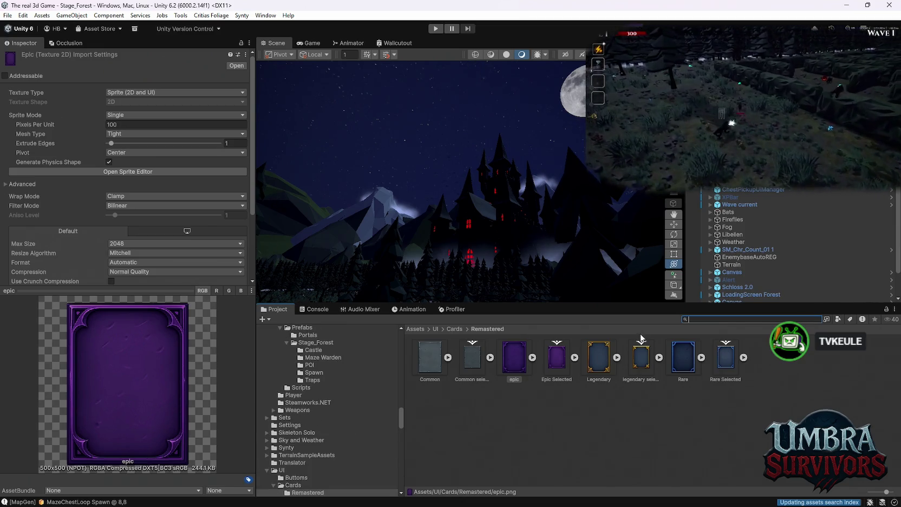
{"action": "left_click", "coordinate": [710, 319]}
{"action": "type", "text": "r"}
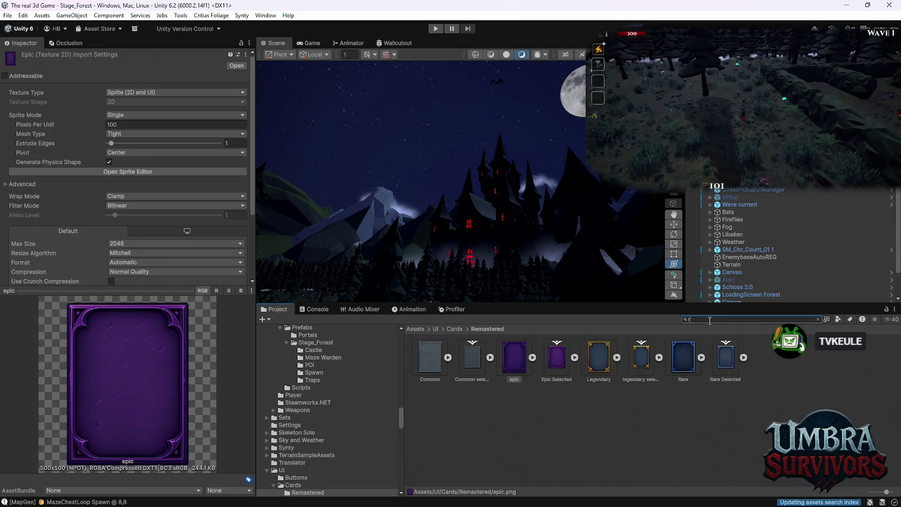
{"action": "type", "text": "pg"}
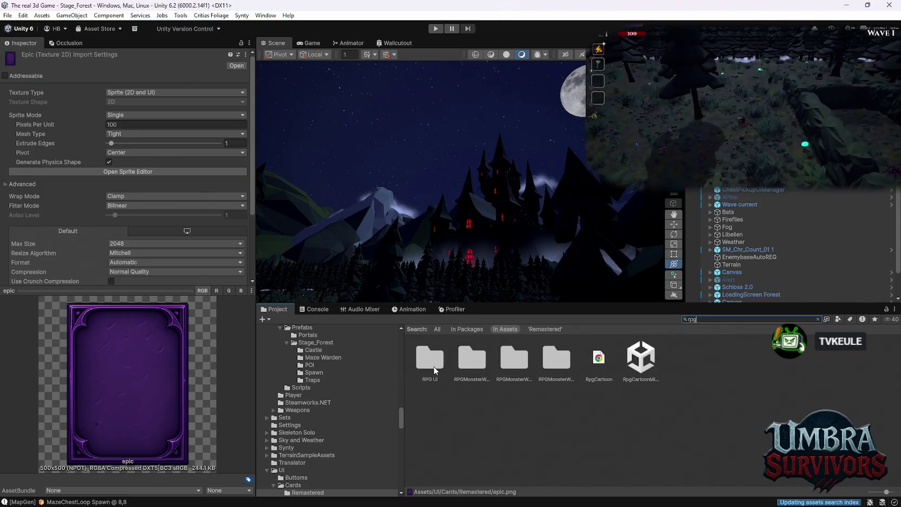
{"action": "double_click", "coordinate": [434, 360]}
{"action": "double_click", "coordinate": [434, 363]}
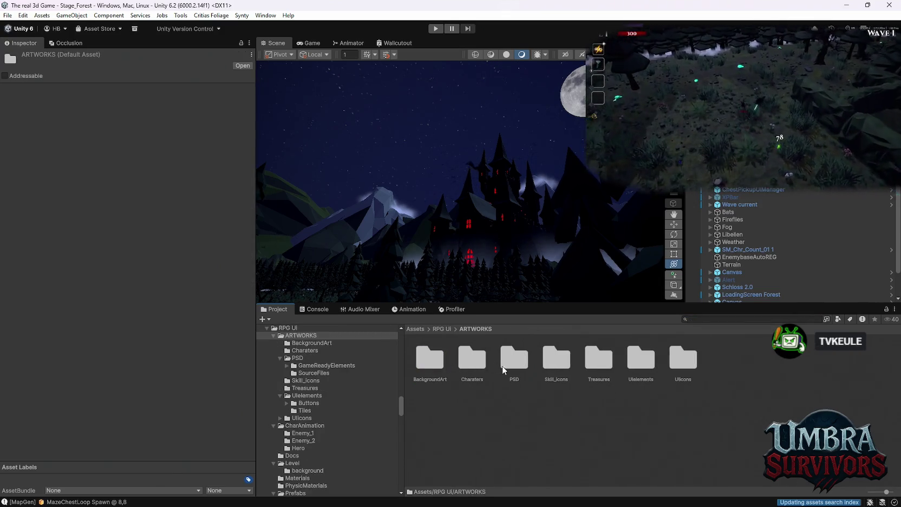
{"action": "double_click", "coordinate": [631, 363]}
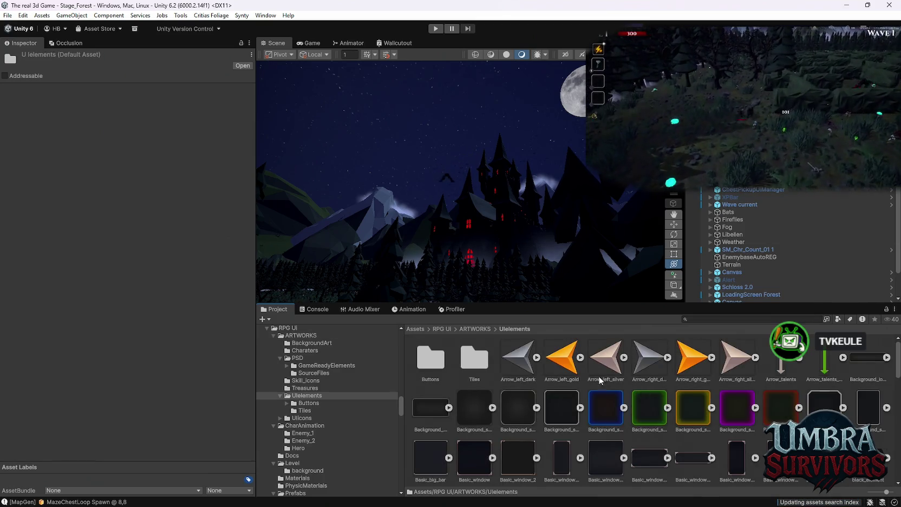
Browse the UIelements folder and inspect the silver separator line textures.
{"action": "scroll", "coordinate": [600, 380], "scroll_direction": "down", "scroll_amount": 5}
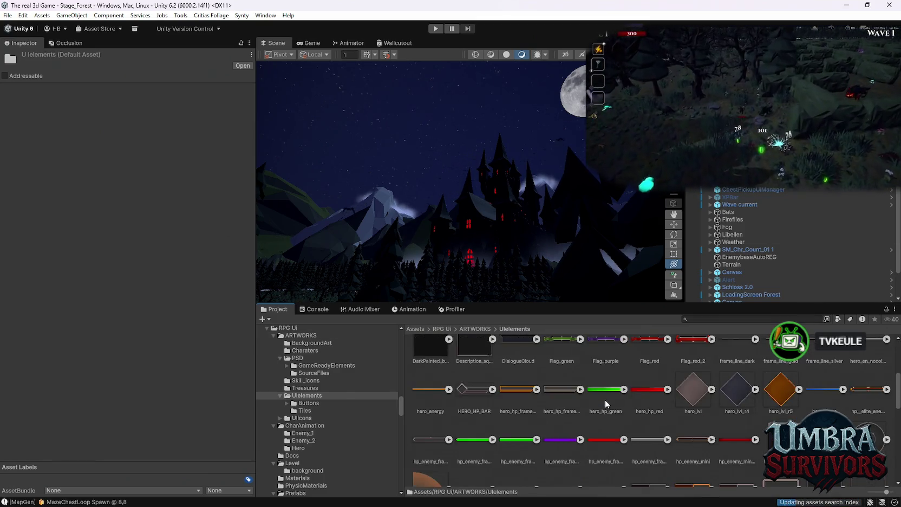
{"action": "scroll", "coordinate": [656, 415], "scroll_direction": "down", "scroll_amount": 2}
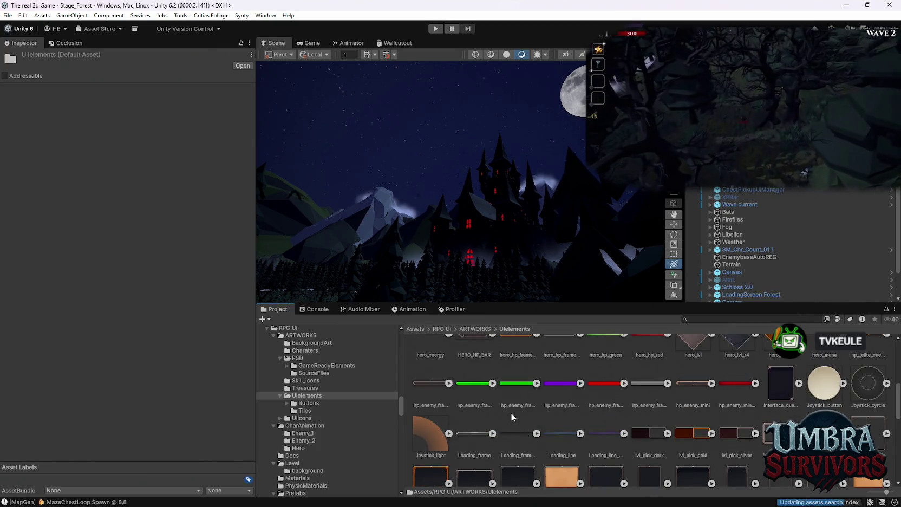
{"action": "scroll", "coordinate": [567, 413], "scroll_direction": "up", "scroll_amount": 3}
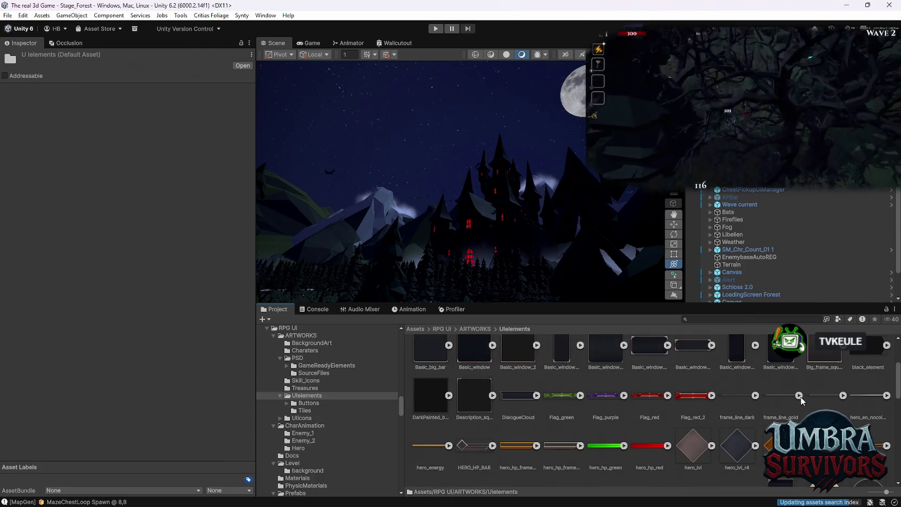
{"action": "scroll", "coordinate": [582, 424], "scroll_direction": "up", "scroll_amount": 2}
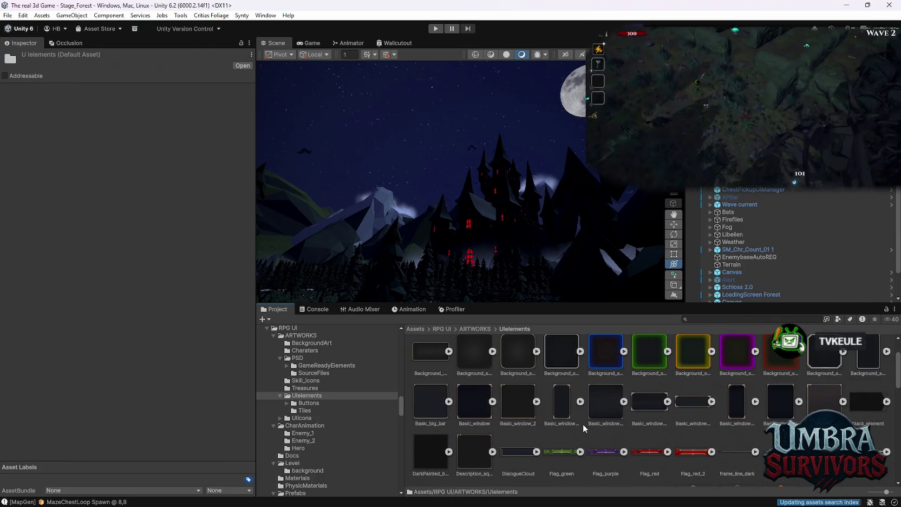
{"action": "scroll", "coordinate": [583, 424], "scroll_direction": "up", "scroll_amount": 2}
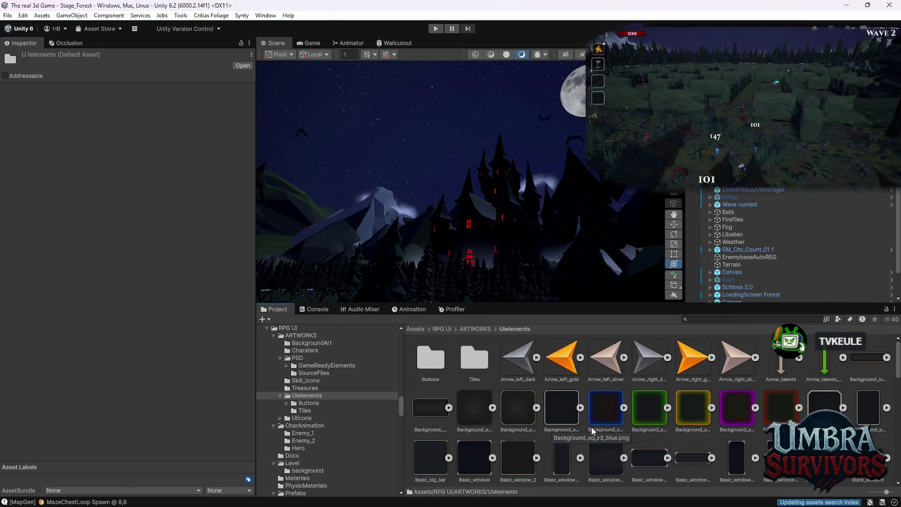
{"action": "scroll", "coordinate": [591, 428], "scroll_direction": "down", "scroll_amount": 6}
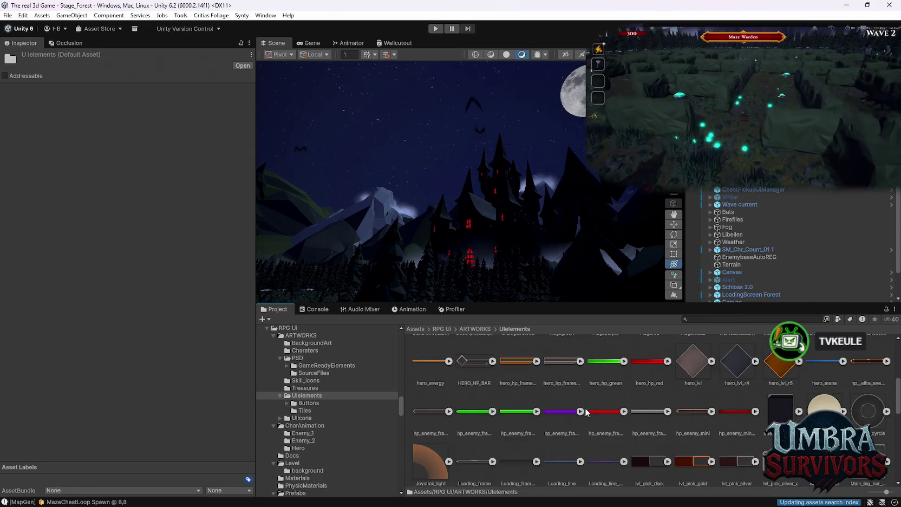
{"action": "scroll", "coordinate": [586, 412], "scroll_direction": "down", "scroll_amount": 3}
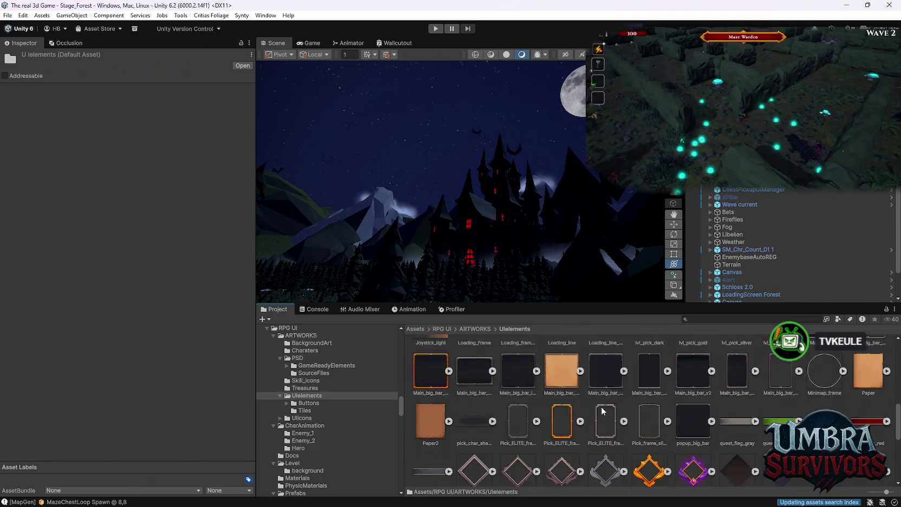
{"action": "scroll", "coordinate": [603, 411], "scroll_direction": "down", "scroll_amount": 6}
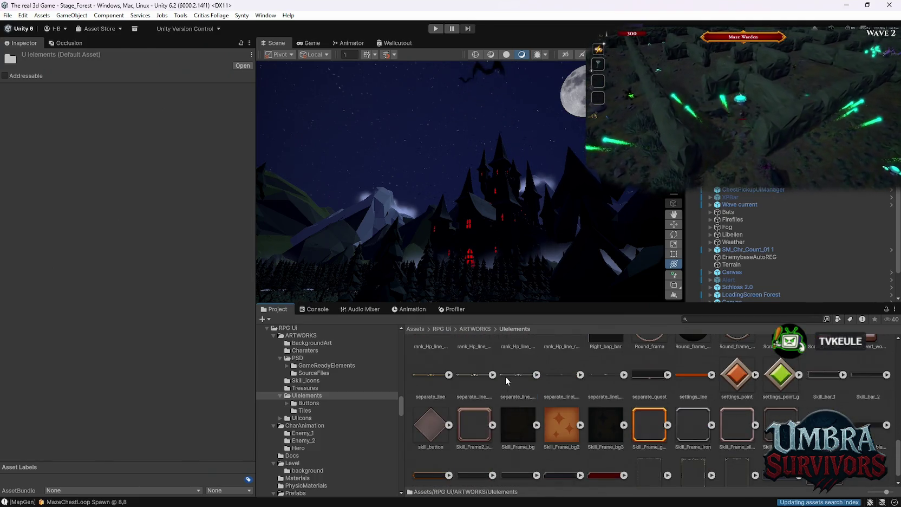
{"action": "left_click", "coordinate": [505, 376]}
{"action": "left_click", "coordinate": [590, 378]}
{"action": "left_click", "coordinate": [555, 377]}
{"action": "left_click", "coordinate": [474, 379]}
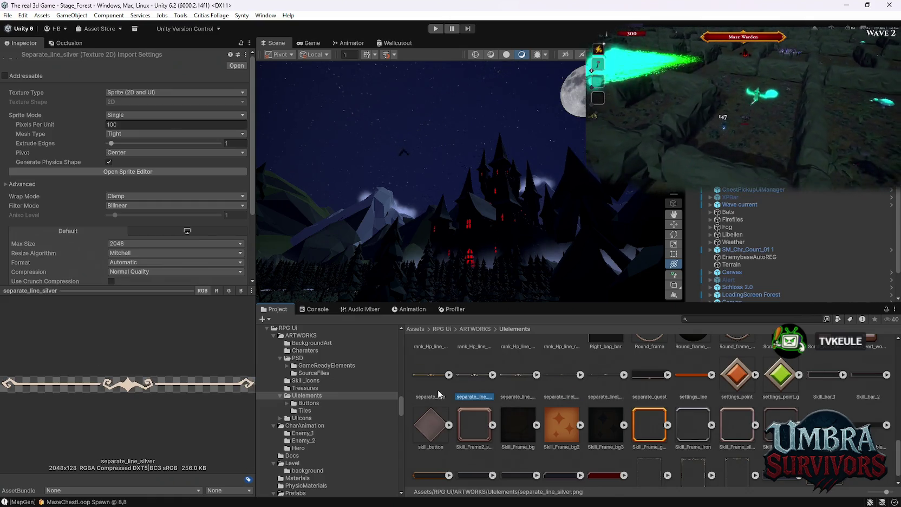
Inspect separate_line_silver_2 and the 2048x128 separate_line texture, then switch to Discord.
{"action": "left_click", "coordinate": [514, 375]}
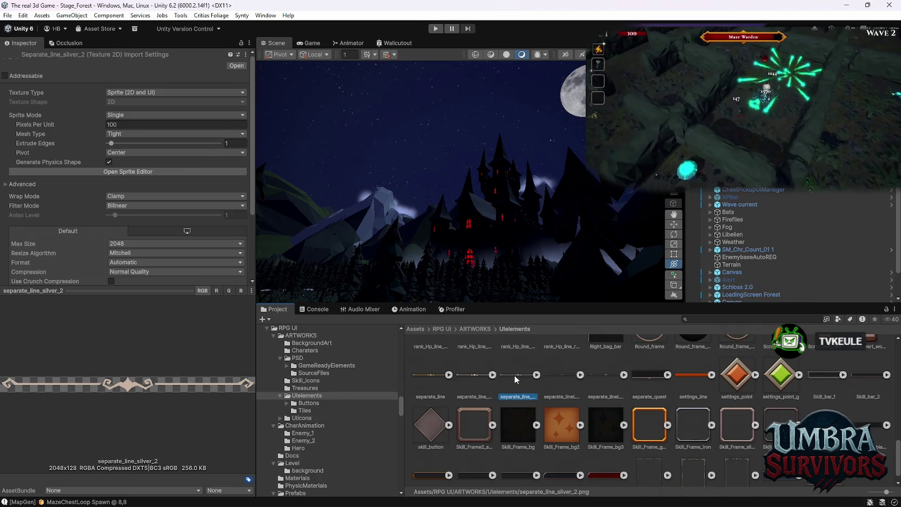
{"action": "left_click", "coordinate": [450, 377]}
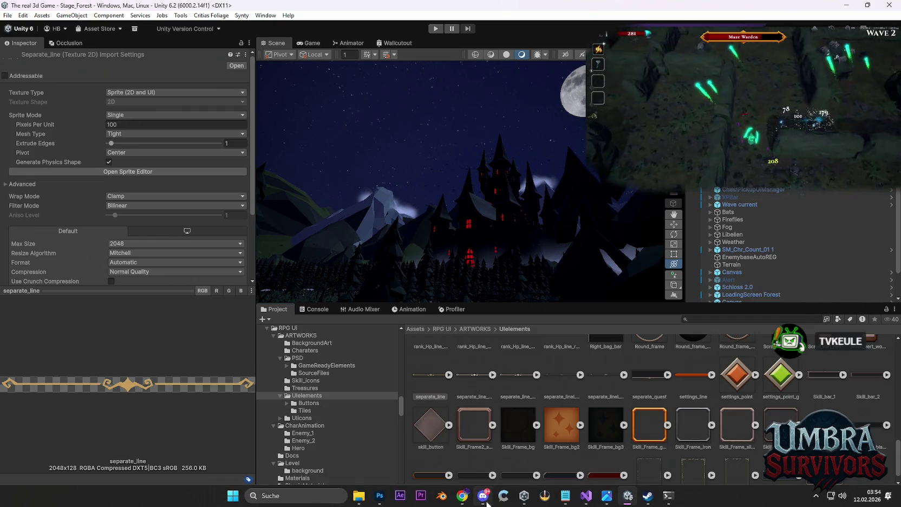
{"action": "mouse_move", "coordinate": [359, 499]}
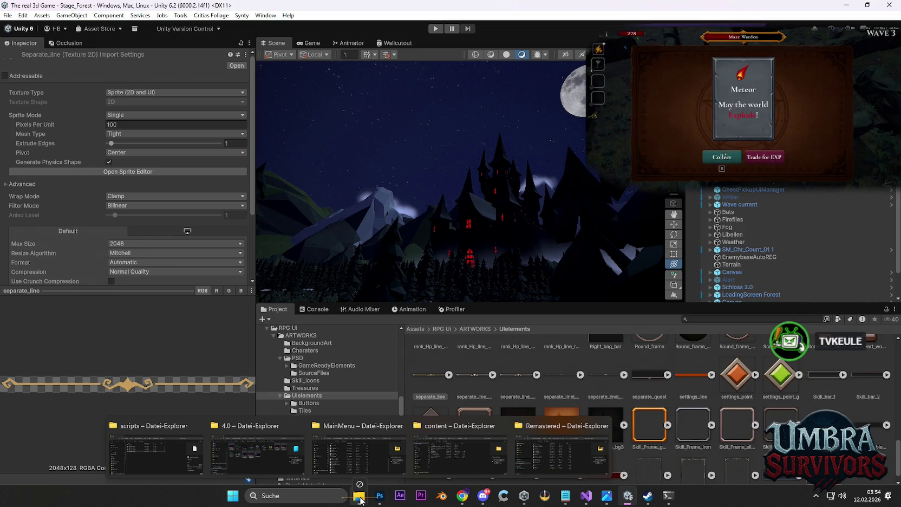
{"action": "left_click", "coordinate": [483, 496]}
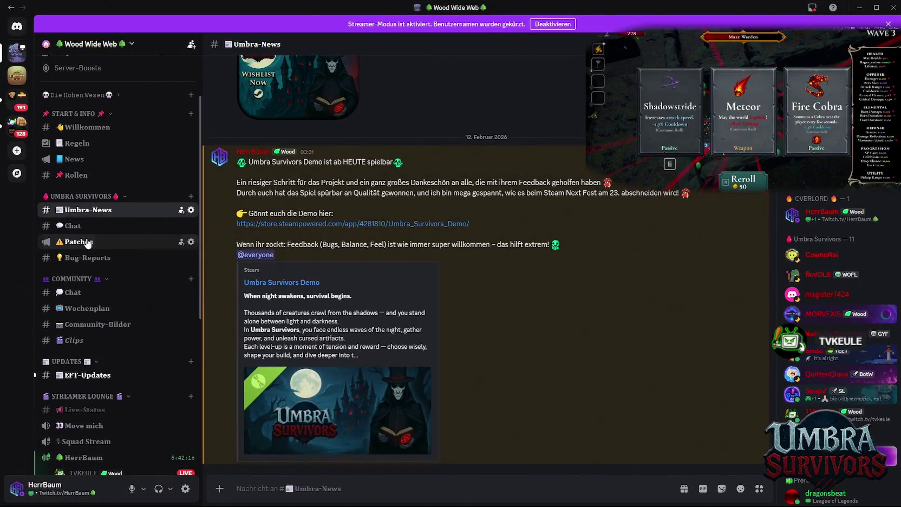
Open the Patches channel and paste the rough patch-notes draft into the message box.
{"action": "left_click", "coordinate": [78, 242]}
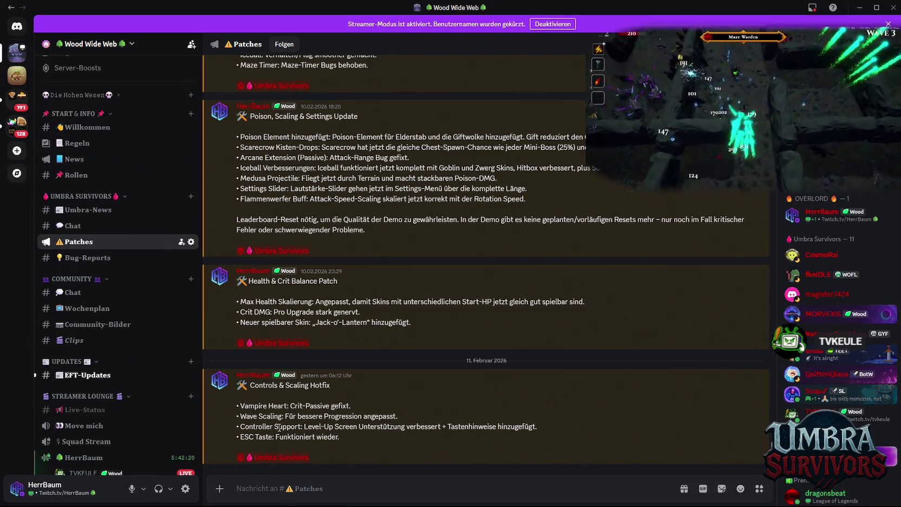
{"action": "left_click", "coordinate": [269, 496]}
{"action": "type", "text": "leaderboard Exit buttom geht nun wieder Bug Report taste hinzugeügt im pause screen poisen DMG bei spinen hinzugefügt Golem verhalten deutlich verbessert und angepasst giftspur buggt nicht mehr und wird unsichtbar chest pickup screen nun auch mit Controller support jack o latern bekommt einen fetten Kürbis statt nen kleinen beim dashen upgrade Sound vomn Upgrades reworked boss smoothnes"}
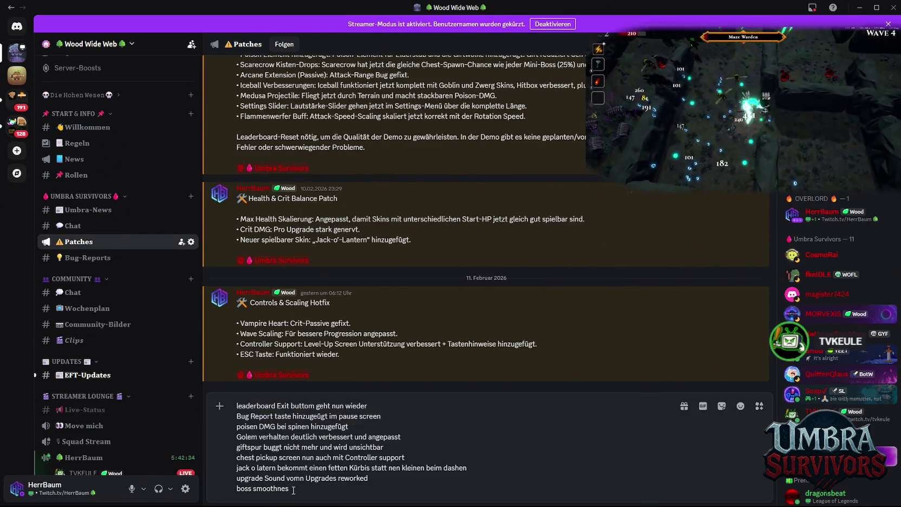
{"action": "key", "text": "ctrl+a"}
{"action": "key", "text": "BackSpace"}
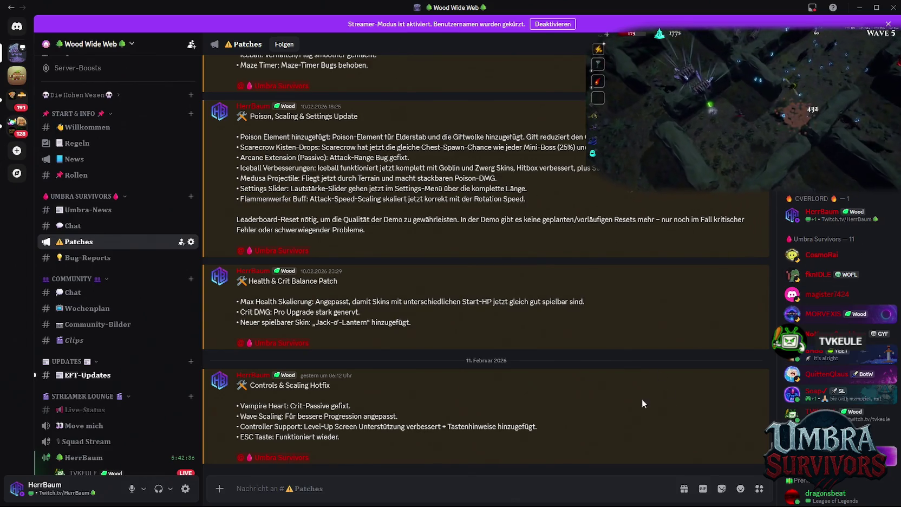
{"action": "key", "text": "alt+Tab"}
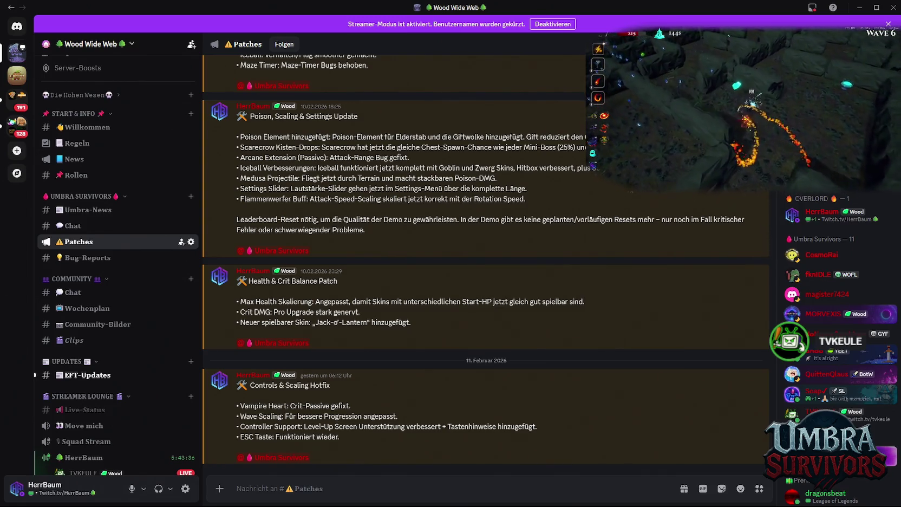
Paste the formatted German patch notes into the message box and add a new line.
{"action": "left_click", "coordinate": [279, 494]}
{"action": "type", "text": "🛠️ Umbra Survivors — Gameplay, UI & Boss Feinschliff Patch (DE)  • Leaderboard: Exit-Button funktioniert wieder. • Pause-Menü: Bug Report Taste hinzugefügt. • Poison DMG: Poison-Schaden bei Spinnen hinzugefügt. • Golem: Verhalten deutlich verbessert und angepasst. • Giftspur: Buggt nicht mehr und wird nicht mehr unsichtbar. • Chest Pickup Screen: Jetzt auch mit Controller-Support. • Jack-o'-Lantern: Beim Dashen kommt jetzt ein fetter Kürbis statt ein kleiner. • Upgrade Sounds: Upgrade-Sounds überarbeitet. • Boss Smoothness: Boss-„Smoothness“ verbessert (allgemeiner Feinschliff)."}
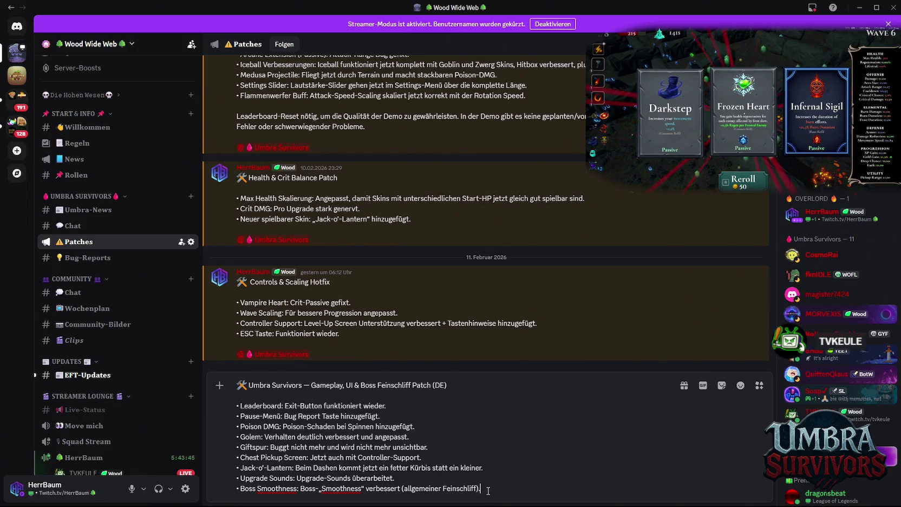
{"action": "key", "text": "shift+Return"}
{"action": "left_click_drag", "start_coordinate": [316, 330], "coordinate": [237, 339]}
{"action": "key", "text": "ctrl+c"}
{"action": "left_click", "coordinate": [250, 486]}
{"action": "key", "text": "ctrl+v"}
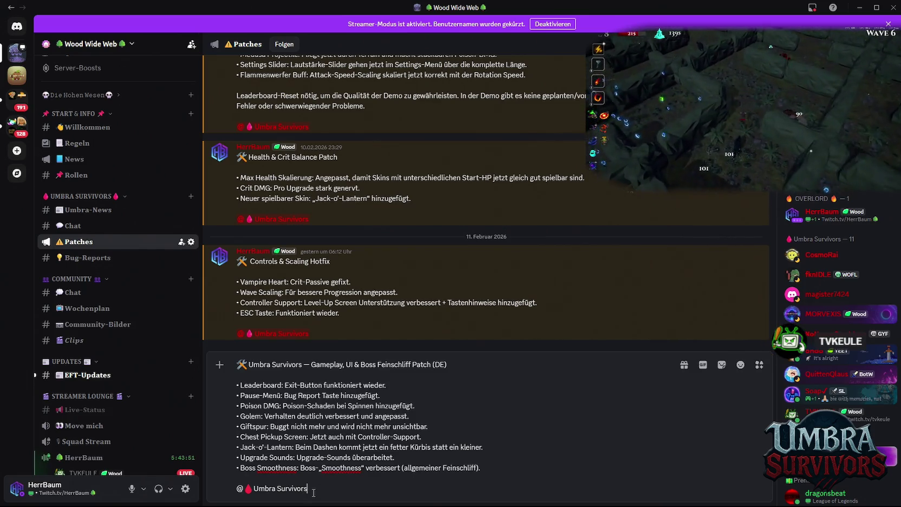
{"action": "key", "text": "BackSpace"}
{"action": "key", "text": "BackSpace"}
{"action": "key", "text": "BackSpace"}
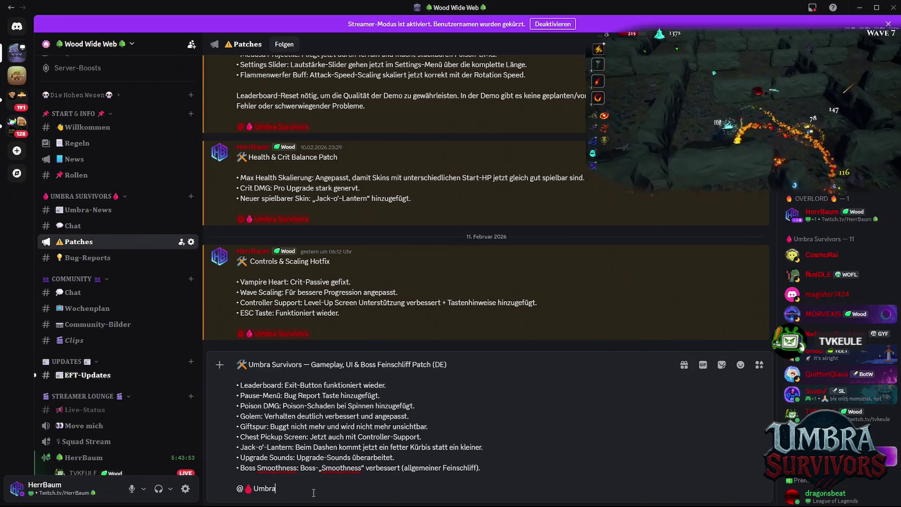
{"action": "type", "text": "um"}
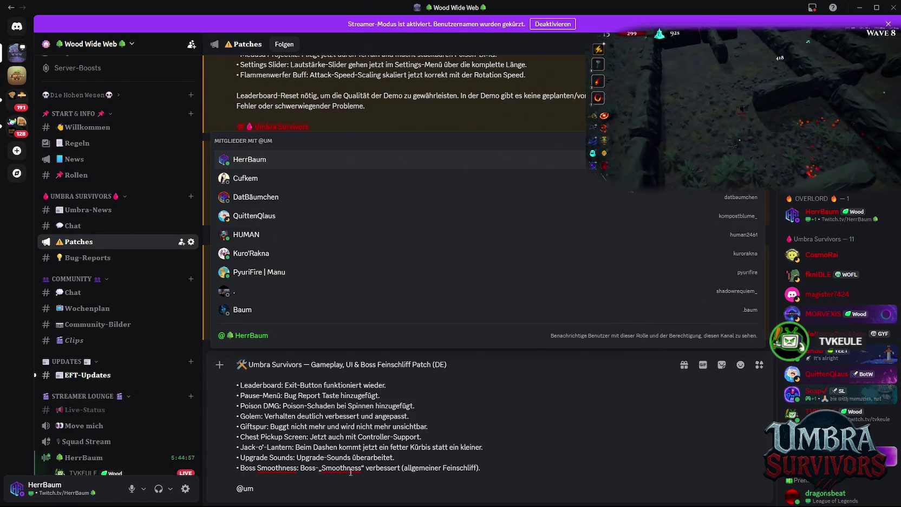
{"action": "key", "text": "Escape"}
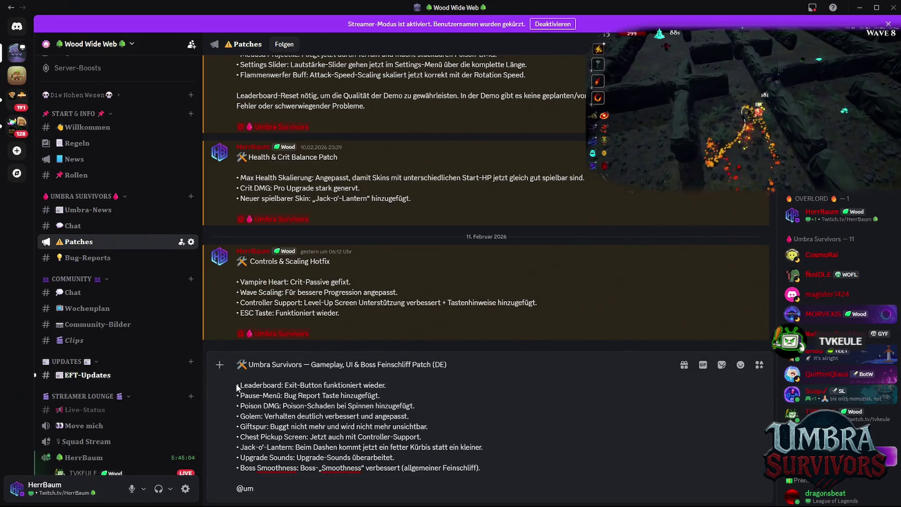
Delete the 'Umbra Survivors — ' prefix and ' (DE)' suffix from the draft's title.
{"action": "left_click_drag", "start_coordinate": [314, 364], "coordinate": [248, 364]}
{"action": "key", "text": "BackSpace"}
{"action": "left_click_drag", "start_coordinate": [403, 369], "coordinate": [366, 366]}
{"action": "key", "text": "BackSpace"}
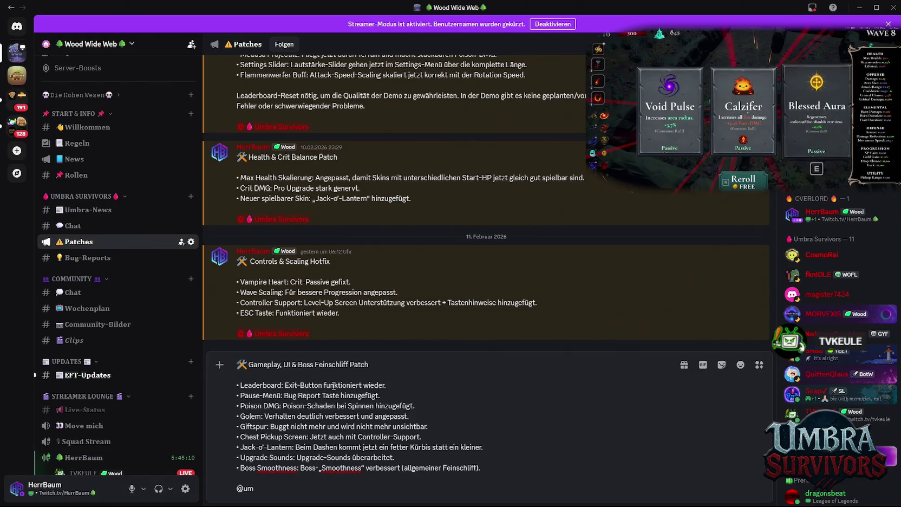
{"action": "left_click", "coordinate": [251, 364]}
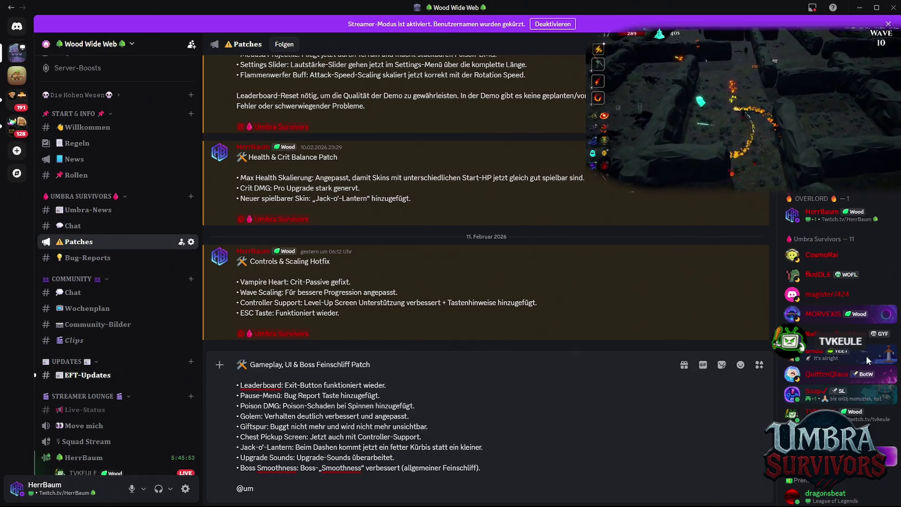
{"action": "left_click", "coordinate": [306, 478]}
{"action": "key", "text": "shift+Return"}
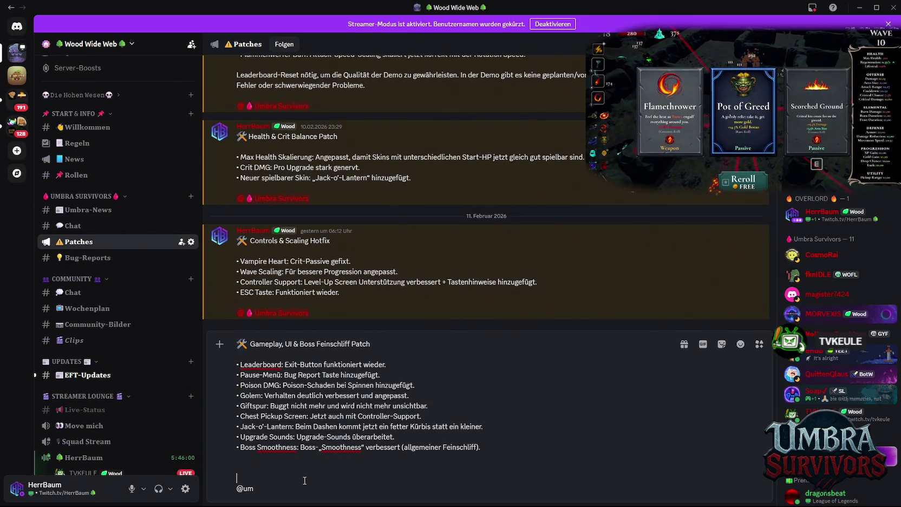
{"action": "key", "text": "ctrl+v"}
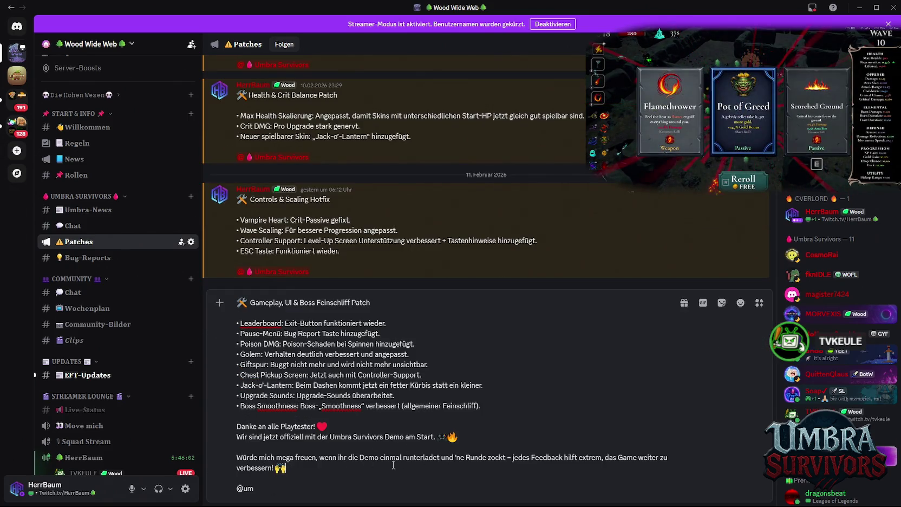
{"action": "left_click", "coordinate": [474, 437]}
{"action": "key", "text": "BackSpace"}
{"action": "key", "text": "BackSpace"}
{"action": "left_click", "coordinate": [328, 427]}
{"action": "key", "text": "BackSpace"}
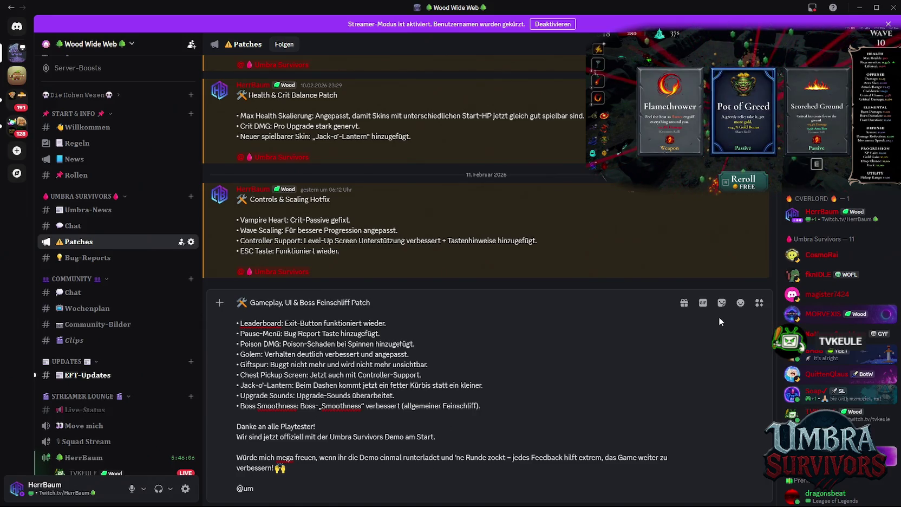
Add a green alien emoji after the thank-you and after 'am Start', replacing its period.
{"action": "left_click", "coordinate": [740, 303]}
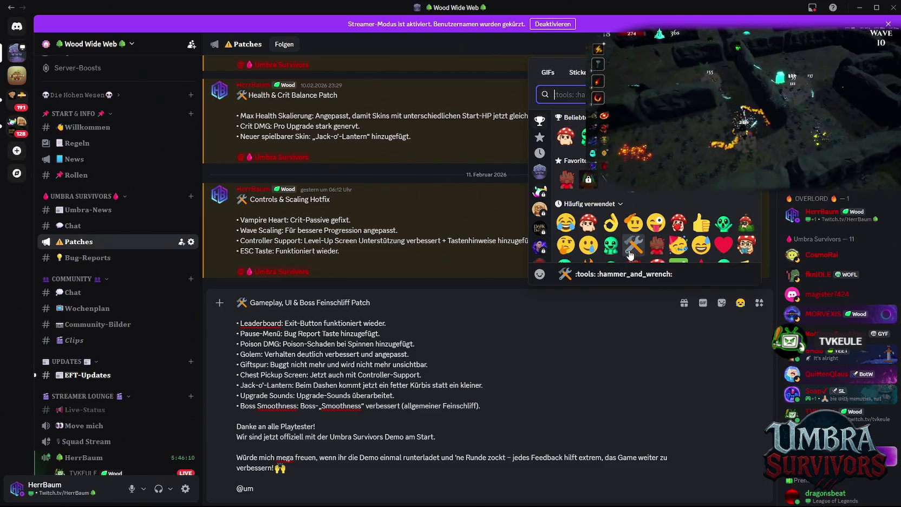
{"action": "key", "text": "Escape"}
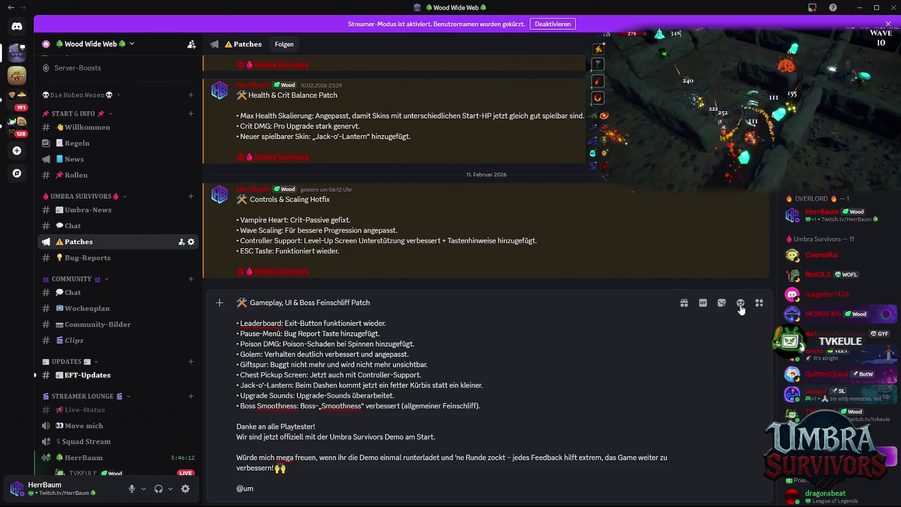
{"action": "left_click", "coordinate": [740, 304]}
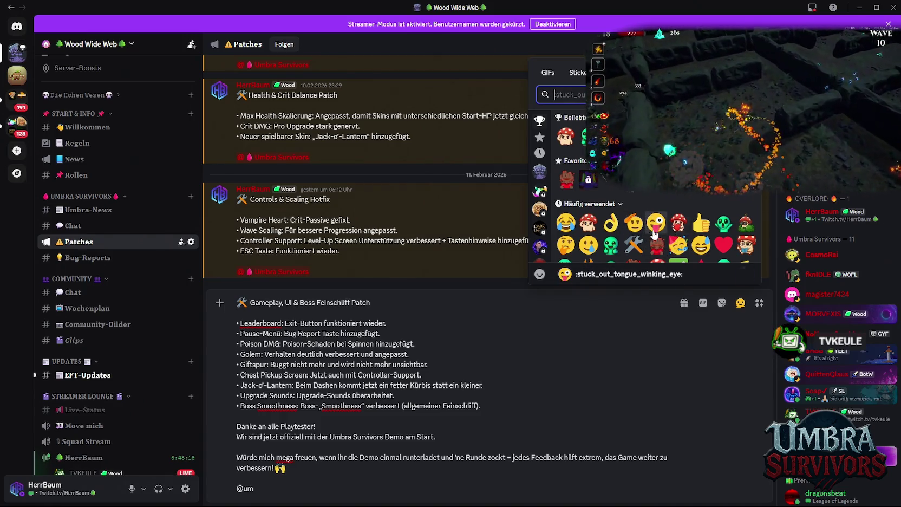
{"action": "left_click", "coordinate": [723, 223]}
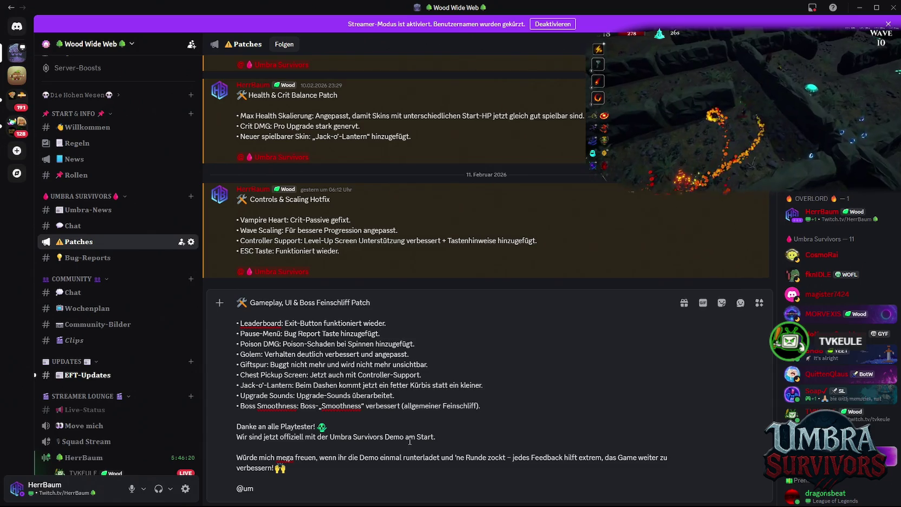
{"action": "left_click", "coordinate": [448, 439]}
{"action": "key", "text": "BackSpace"}
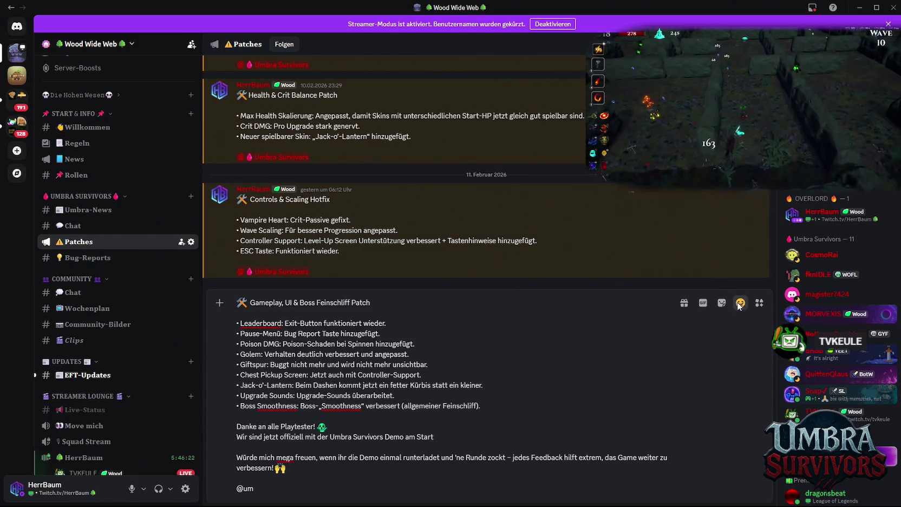
{"action": "left_click", "coordinate": [739, 303]}
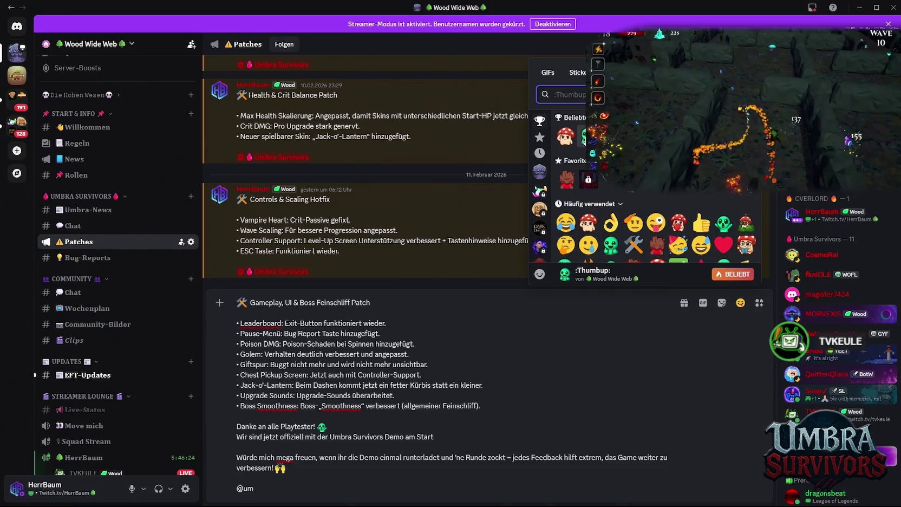
{"action": "left_click", "coordinate": [723, 223]}
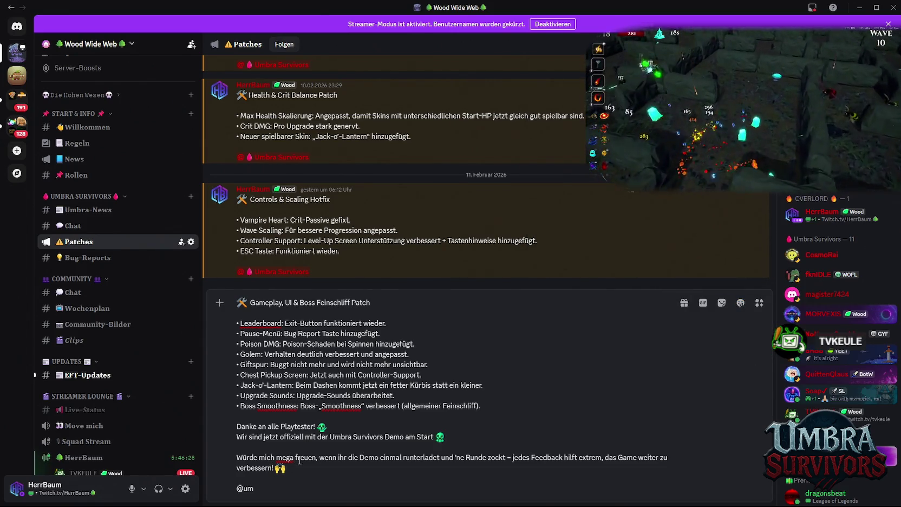
{"action": "left_click", "coordinate": [273, 492]}
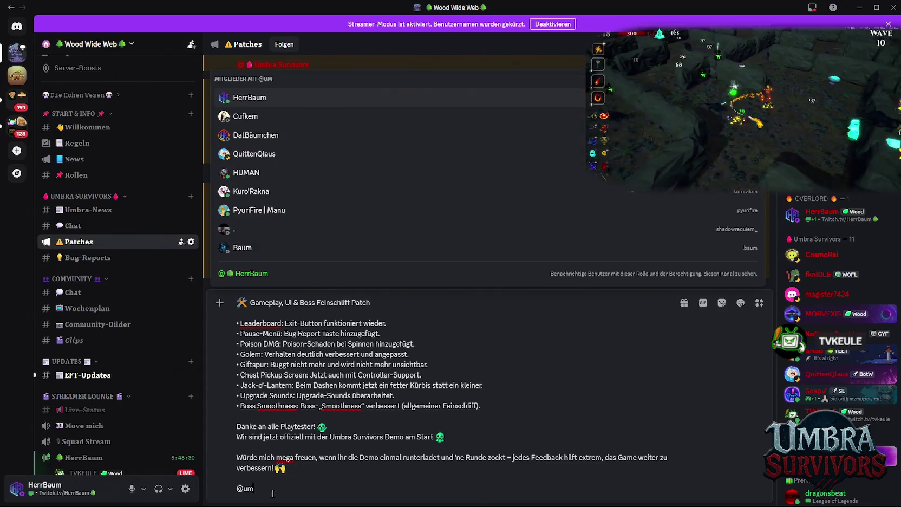
{"action": "type", "text": "b"}
{"action": "key", "text": "Return"}
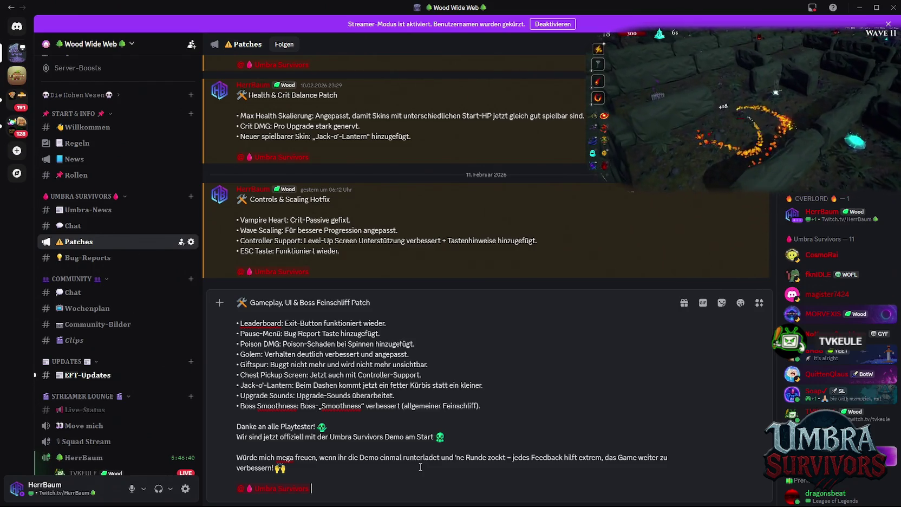
{"action": "key", "text": "Return"}
Publish the new patch-notes announcement to following servers, confirm, and minimize Discord.
{"action": "left_click", "coordinate": [368, 460]}
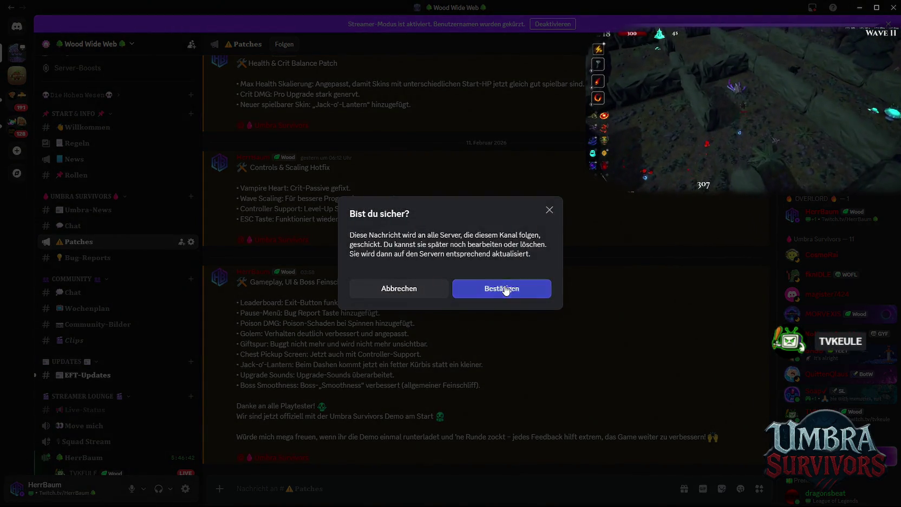
{"action": "left_click", "coordinate": [504, 287]}
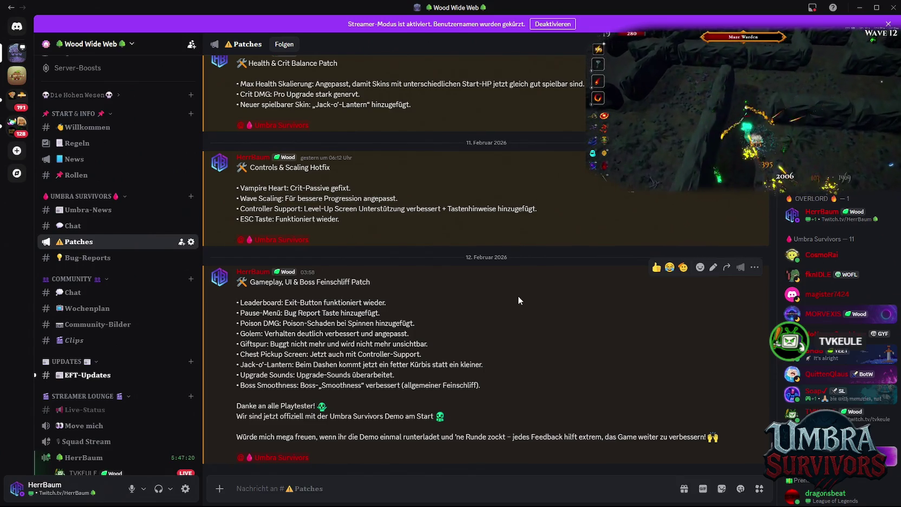
{"action": "left_click", "coordinate": [867, 7]}
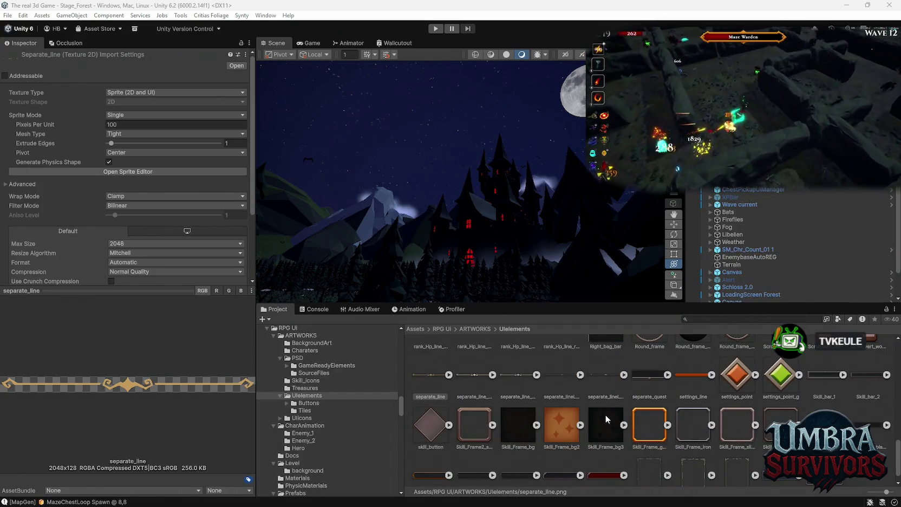
{"action": "left_click", "coordinate": [435, 381]}
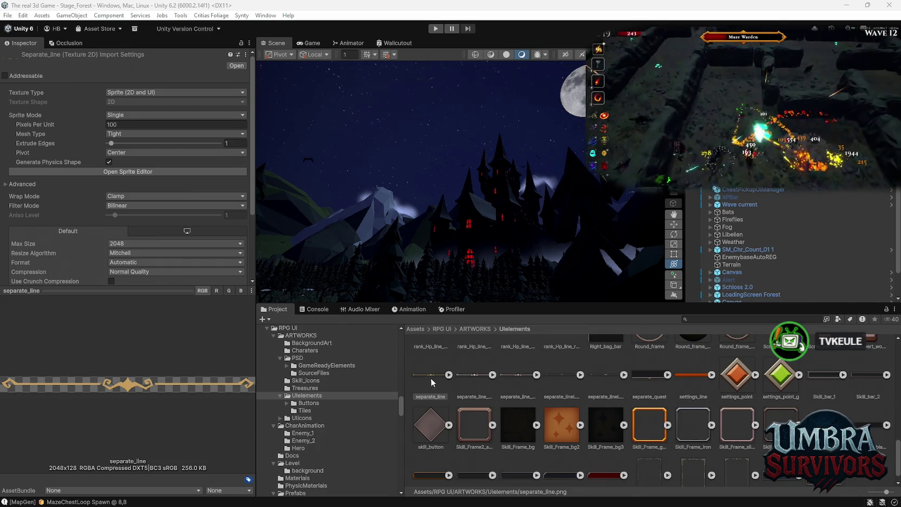
{"action": "mouse_move", "coordinate": [360, 495]}
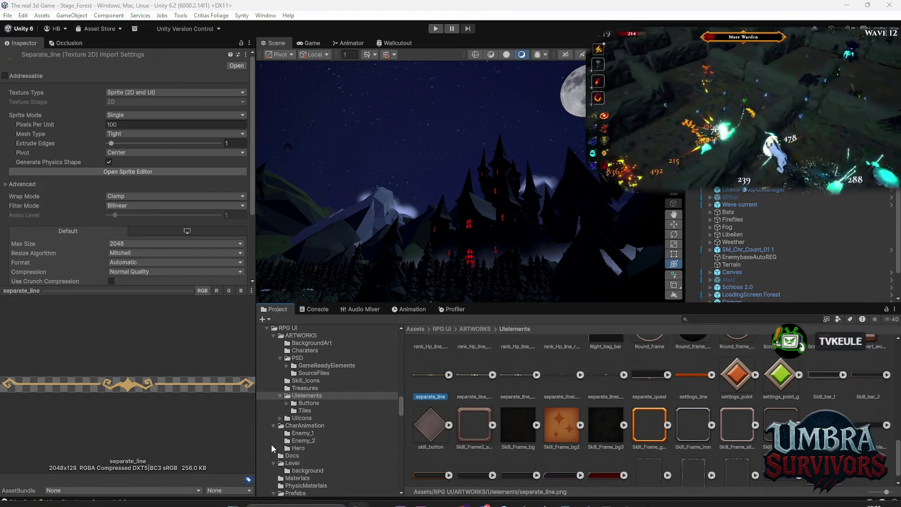
{"action": "scroll", "coordinate": [443, 391], "scroll_direction": "up", "scroll_amount": 1}
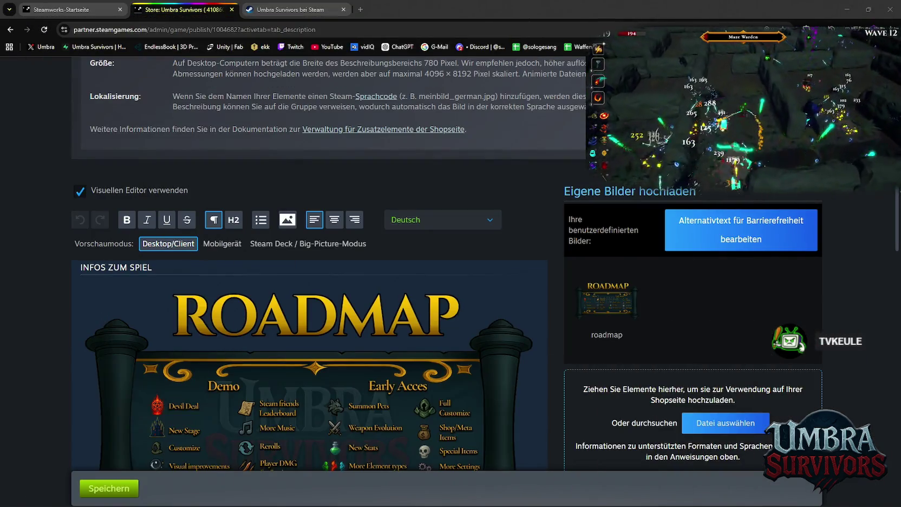
Open the insert-image picker in the Umbra Survivors description editor.
{"action": "scroll", "coordinate": [418, 261], "scroll_direction": "down", "scroll_amount": 4}
{"action": "scroll", "coordinate": [417, 261], "scroll_direction": "up", "scroll_amount": 5}
{"action": "left_click", "coordinate": [289, 127]}
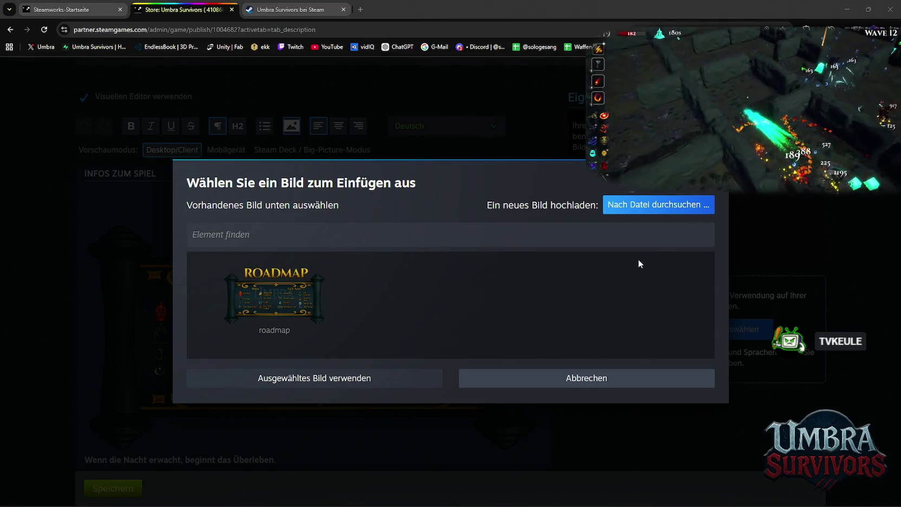
{"action": "left_click_drag", "start_coordinate": [539, 328], "coordinate": [546, 329]}
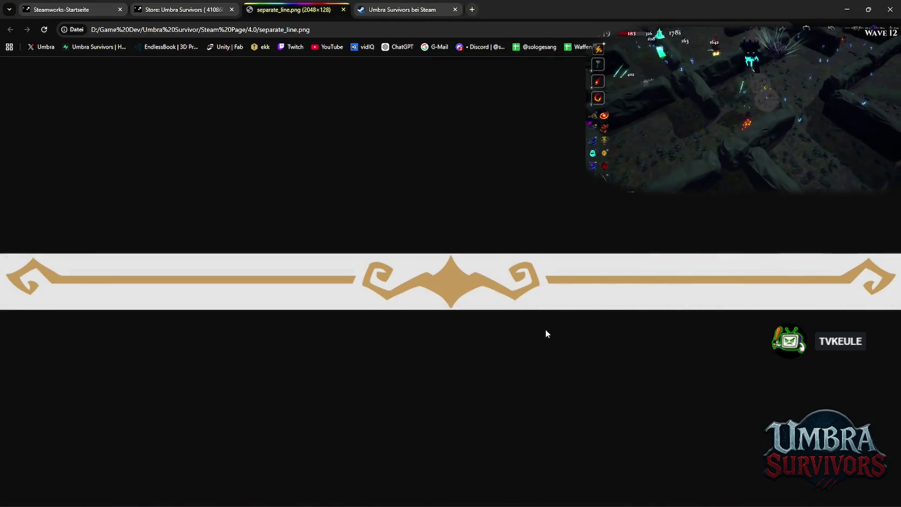
{"action": "key", "text": "ctrl+shift+Tab"}
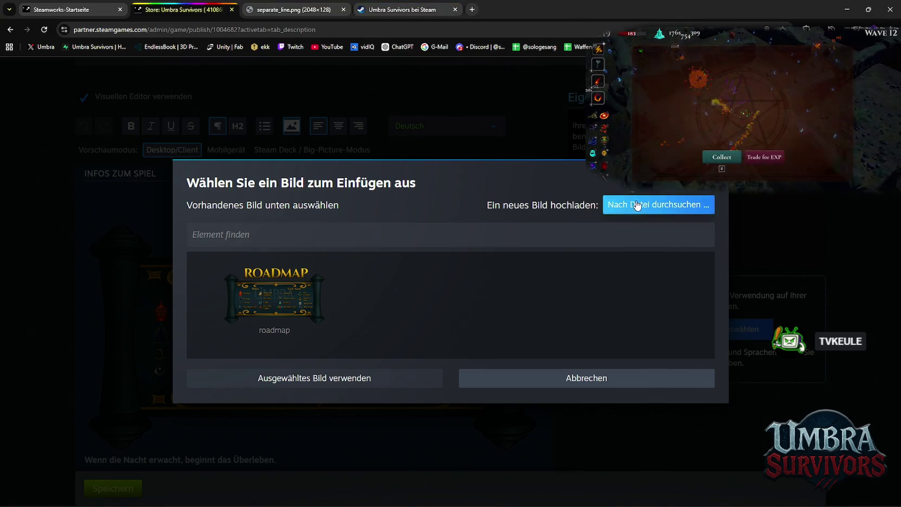
Upload separate_line.png from the Steam Page\4.0 folder to the custom images.
{"action": "left_click", "coordinate": [650, 206]}
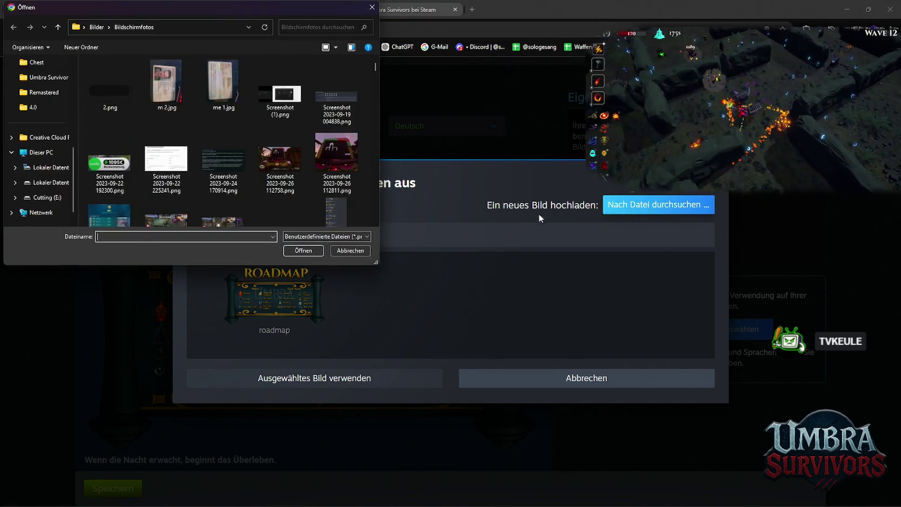
{"action": "scroll", "coordinate": [233, 161], "scroll_direction": "down", "scroll_amount": 3}
{"action": "scroll", "coordinate": [140, 188], "scroll_direction": "down", "scroll_amount": 1}
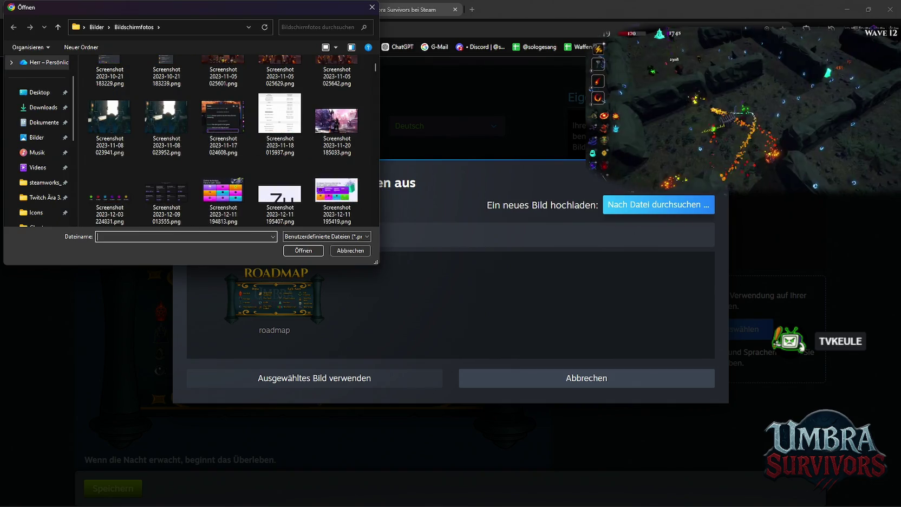
{"action": "mouse_move", "coordinate": [279, 193]}
{"action": "left_mouse_down"}
{"action": "mouse_move", "coordinate": [415, 184]}
{"action": "mouse_move", "coordinate": [217, 217]}
{"action": "mouse_move", "coordinate": [227, 236]}
{"action": "left_mouse_up"}
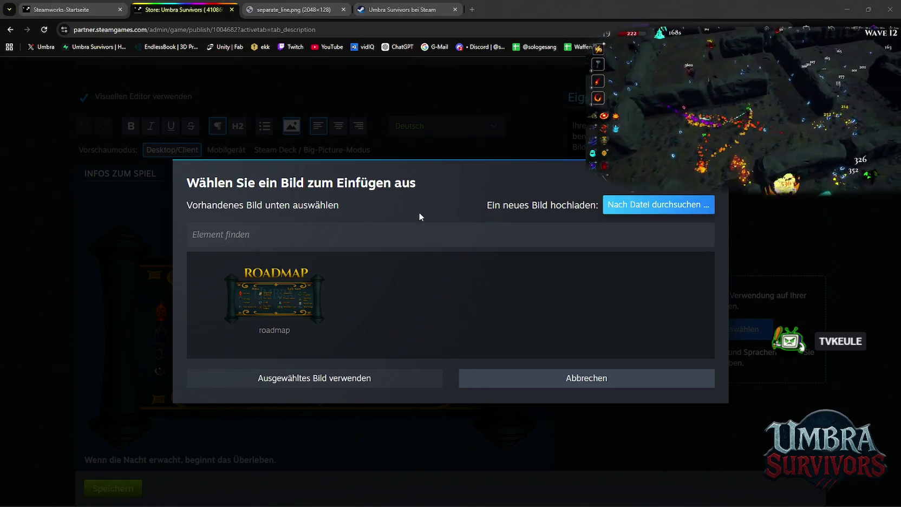
{"action": "left_click", "coordinate": [184, 29]}
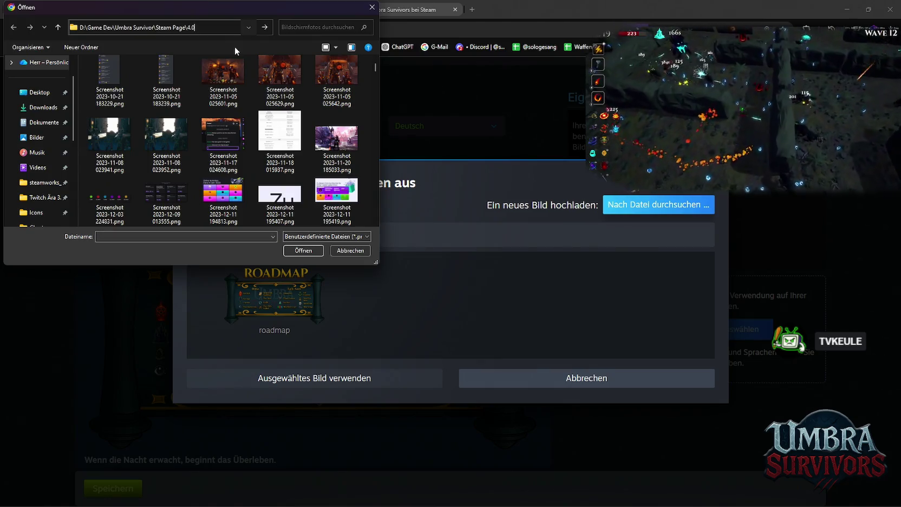
{"action": "key", "text": "ctrl+v"}
{"action": "key", "text": "Return"}
{"action": "double_click", "coordinate": [234, 148]}
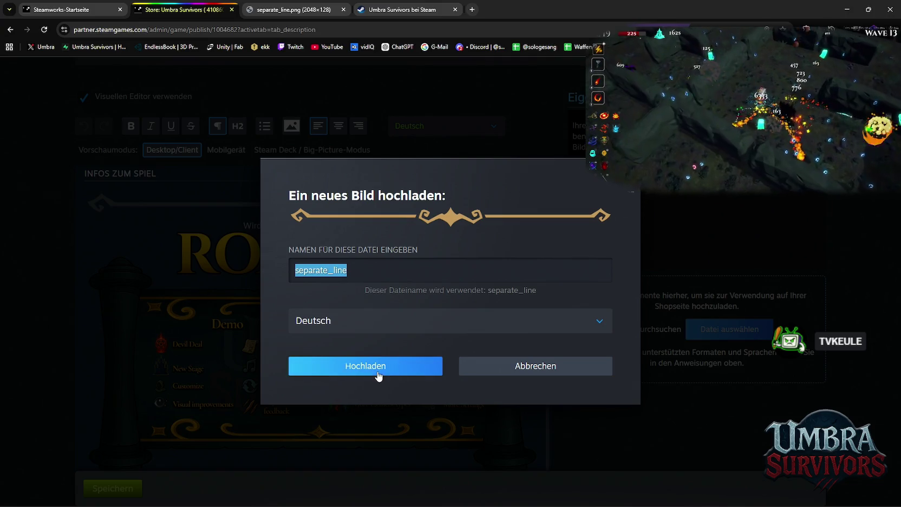
{"action": "left_click", "coordinate": [376, 369]}
{"action": "mouse_move", "coordinate": [517, 243]}
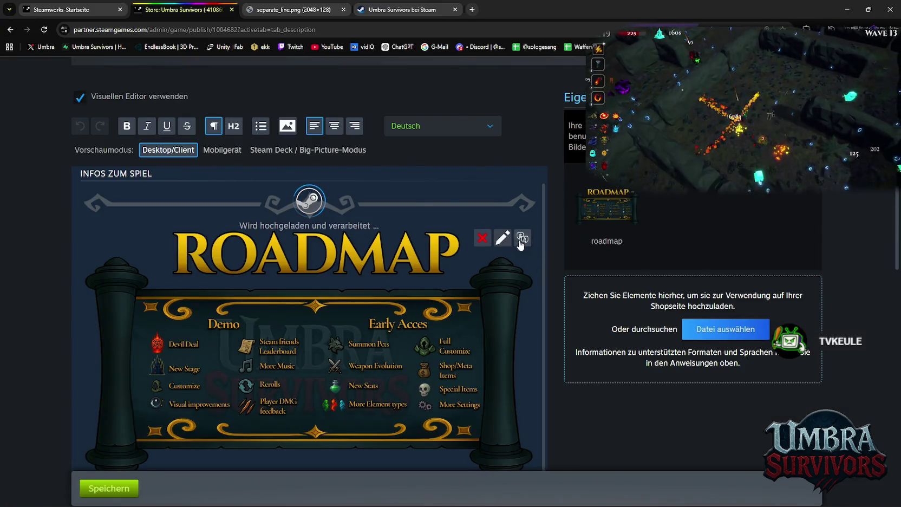
{"action": "scroll", "coordinate": [487, 254], "scroll_direction": "down", "scroll_amount": 1}
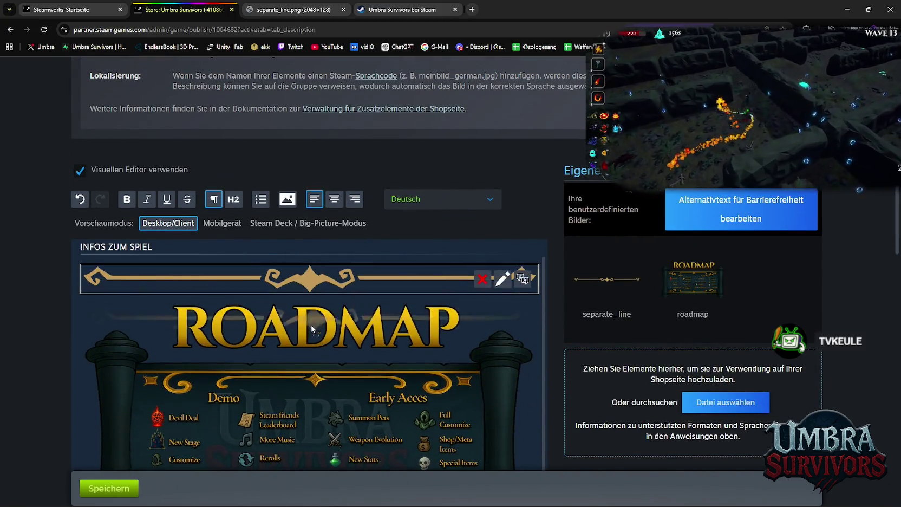
Move the separate_line image below the roadmap, after 'Tausende Kreaturen kriechen aus der Dunkelhei', and select it.
{"action": "scroll", "coordinate": [475, 316], "scroll_direction": "down", "scroll_amount": 1}
{"action": "scroll", "coordinate": [552, 325], "scroll_direction": "up", "scroll_amount": 1}
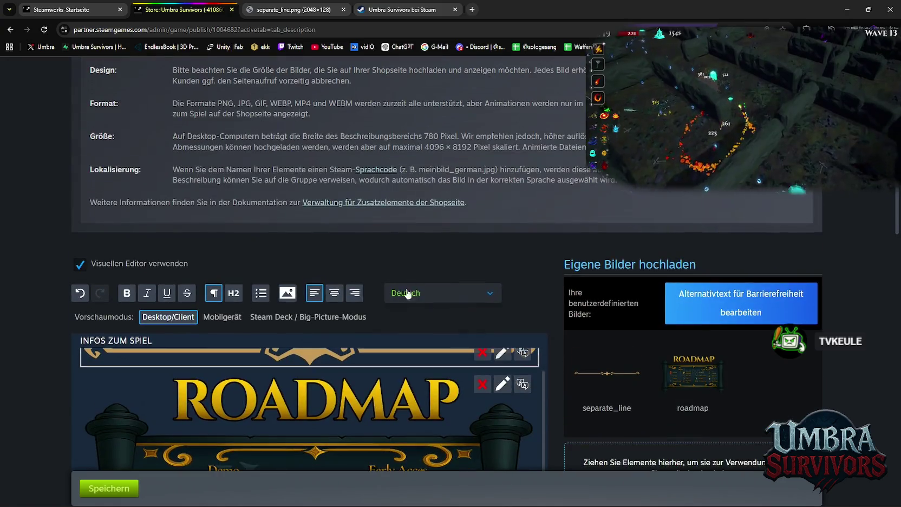
{"action": "scroll", "coordinate": [538, 398], "scroll_direction": "up", "scroll_amount": 1}
{"action": "scroll", "coordinate": [560, 245], "scroll_direction": "down", "scroll_amount": 3}
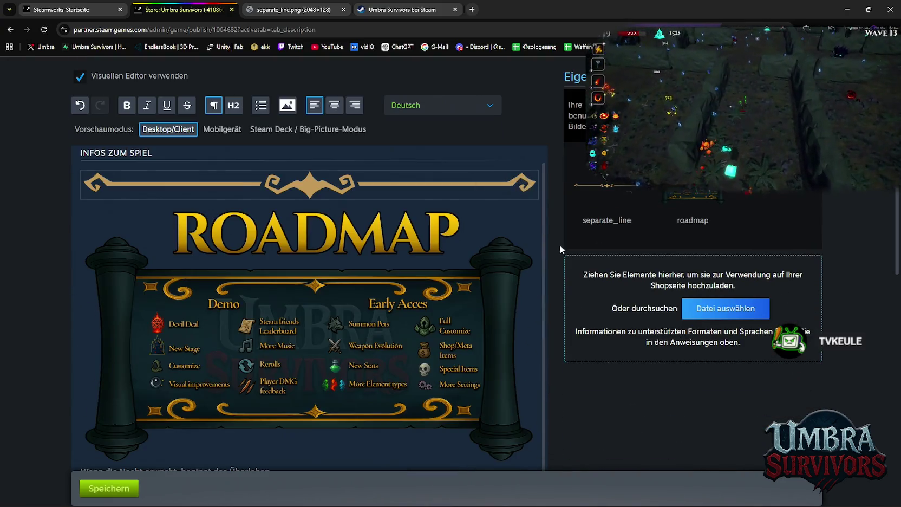
{"action": "scroll", "coordinate": [560, 245], "scroll_direction": "down", "scroll_amount": 2, "text": "ctrl"}
{"action": "left_click_drag", "start_coordinate": [302, 410], "coordinate": [301, 404]}
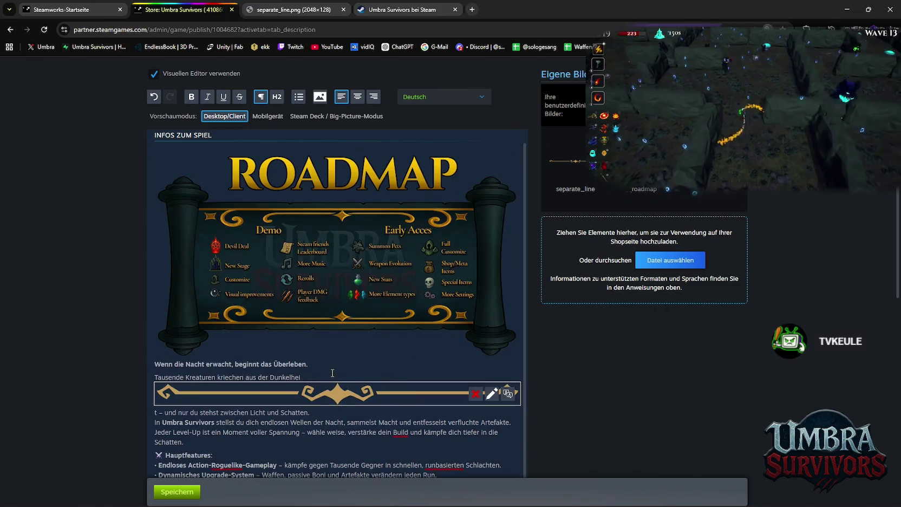
{"action": "scroll", "coordinate": [376, 332], "scroll_direction": "down", "scroll_amount": 3}
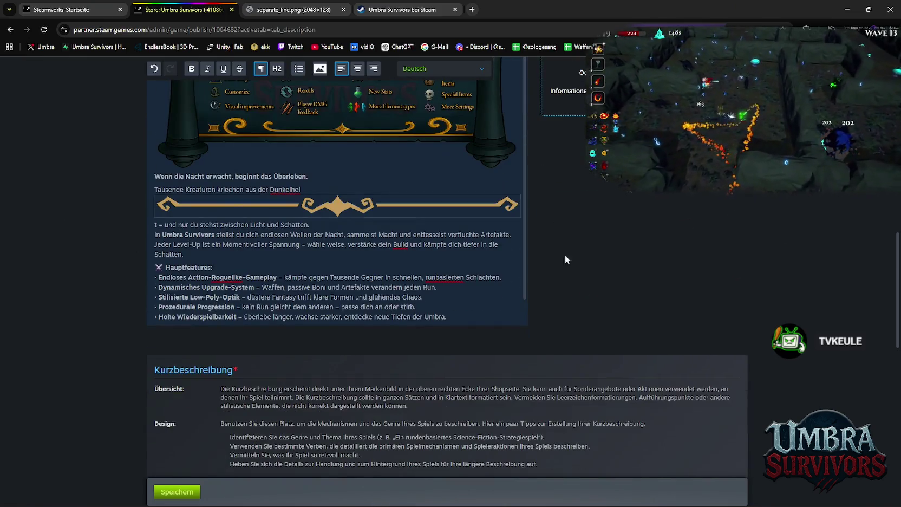
{"action": "mouse_move", "coordinate": [494, 210]}
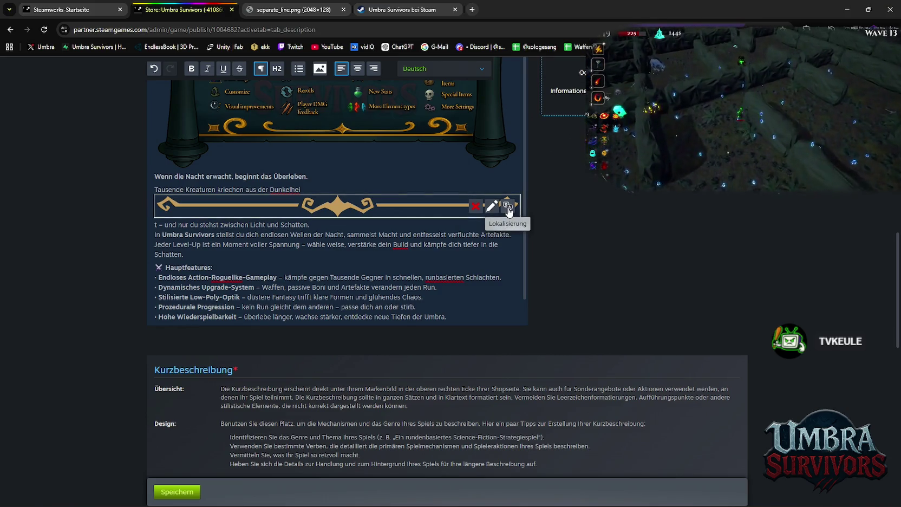
{"action": "left_click", "coordinate": [344, 205]}
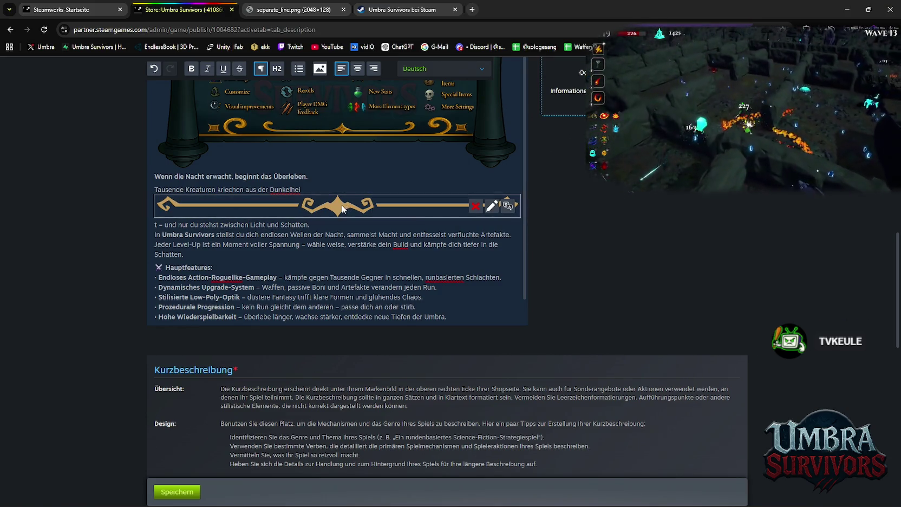
Open the separator image in Photoshop and scale the line down to about 50%.
{"action": "mouse_move", "coordinate": [427, 484]}
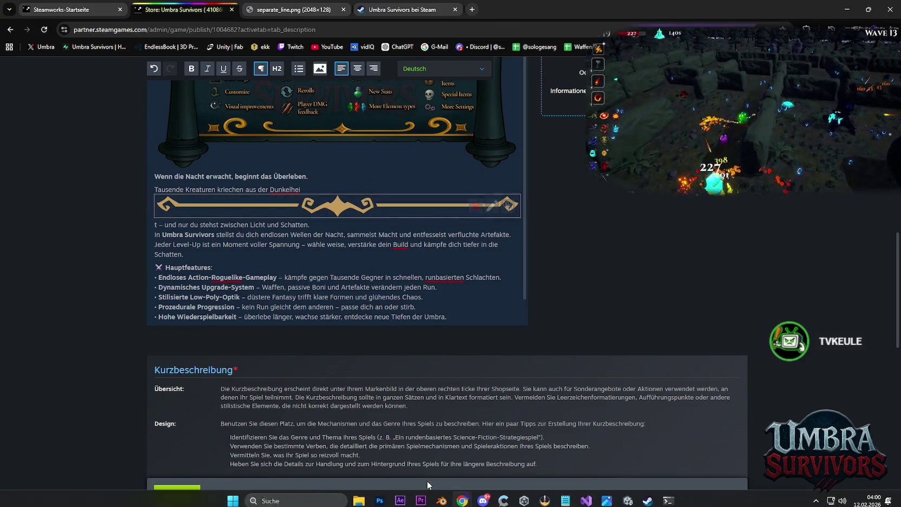
{"action": "left_click", "coordinate": [379, 500]}
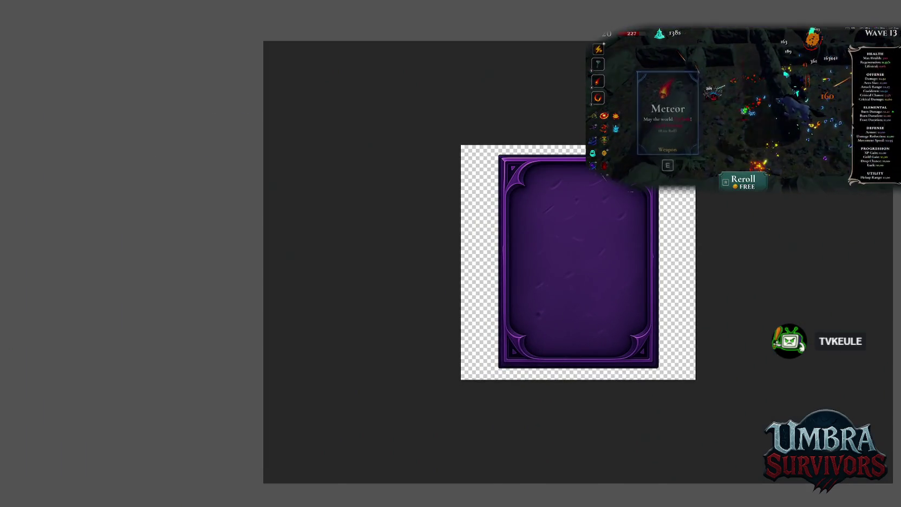
{"action": "left_click_drag", "start_coordinate": [557, 33], "coordinate": [557, 35]}
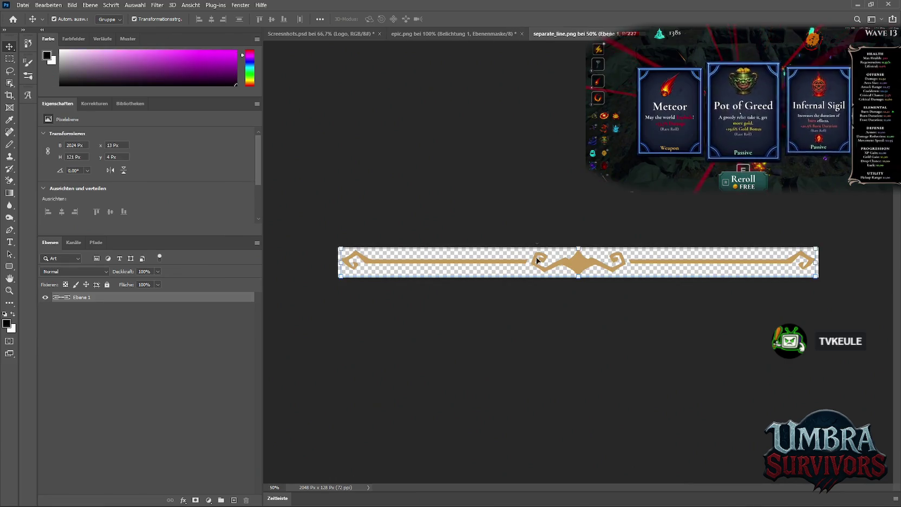
{"action": "left_click_drag", "start_coordinate": [339, 262], "coordinate": [378, 262]}
{"action": "key", "text": "ctrl+z"}
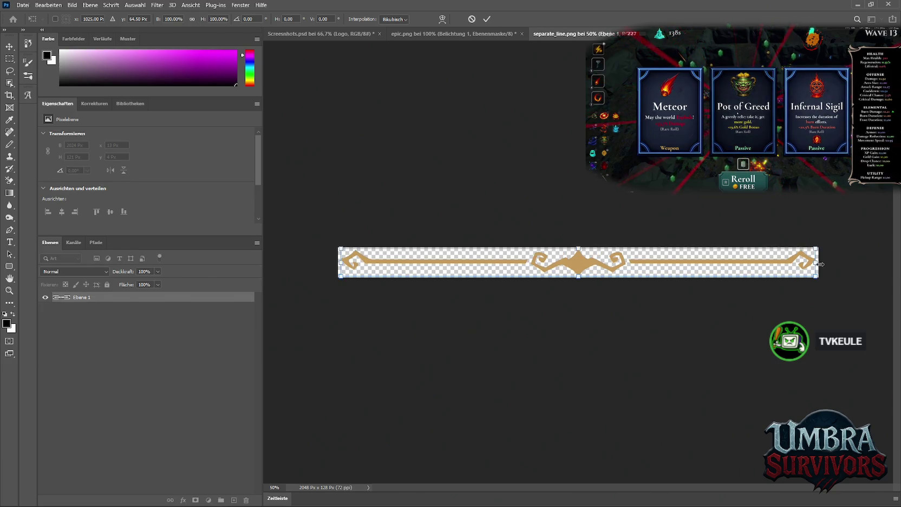
{"action": "left_click_drag", "start_coordinate": [578, 247], "coordinate": [582, 267]}
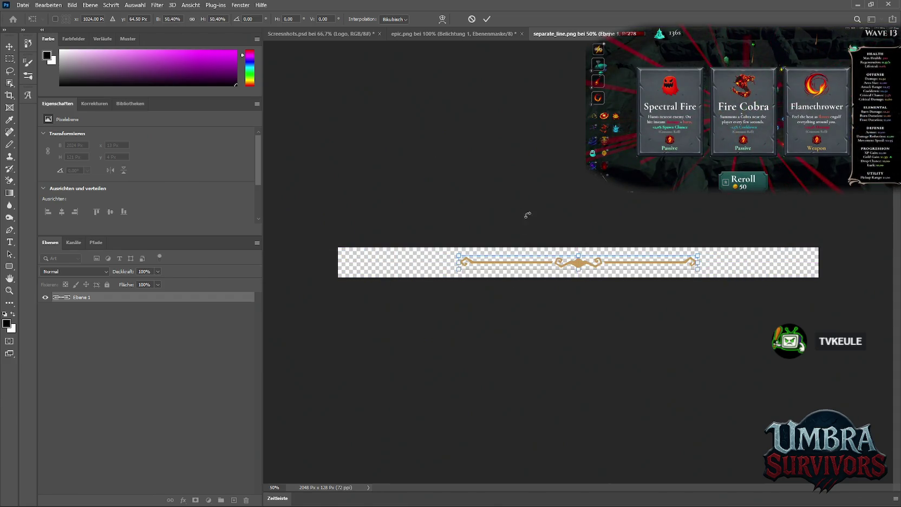
{"action": "key", "text": "Return"}
Export the resized separator under the name 'line' and return to Steamworks.
{"action": "left_click", "coordinate": [23, 6]}
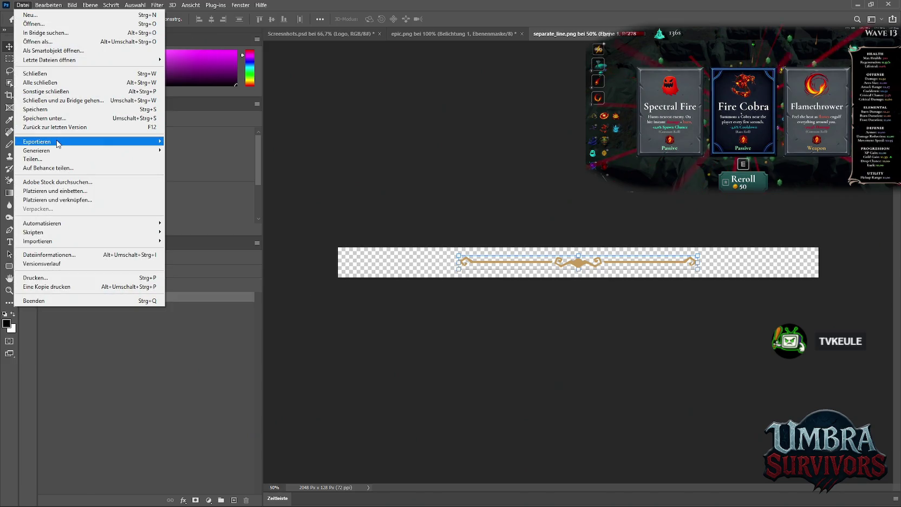
{"action": "left_click", "coordinate": [372, 223]}
{"action": "type", "text": "line"}
{"action": "key", "text": "Return"}
{"action": "key", "text": "super+Down"}
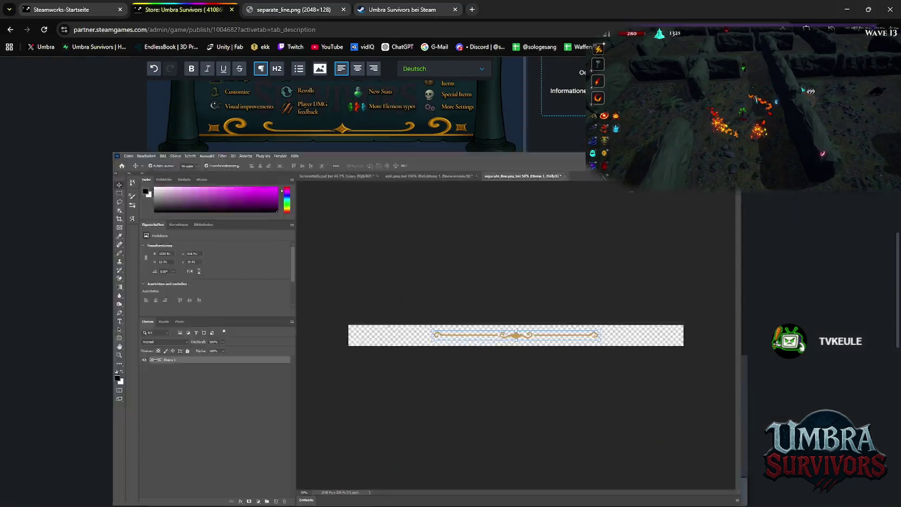
Upload Small.png to the custom images with Deutsch as its language.
{"action": "scroll", "coordinate": [480, 218], "scroll_direction": "up", "scroll_amount": 2}
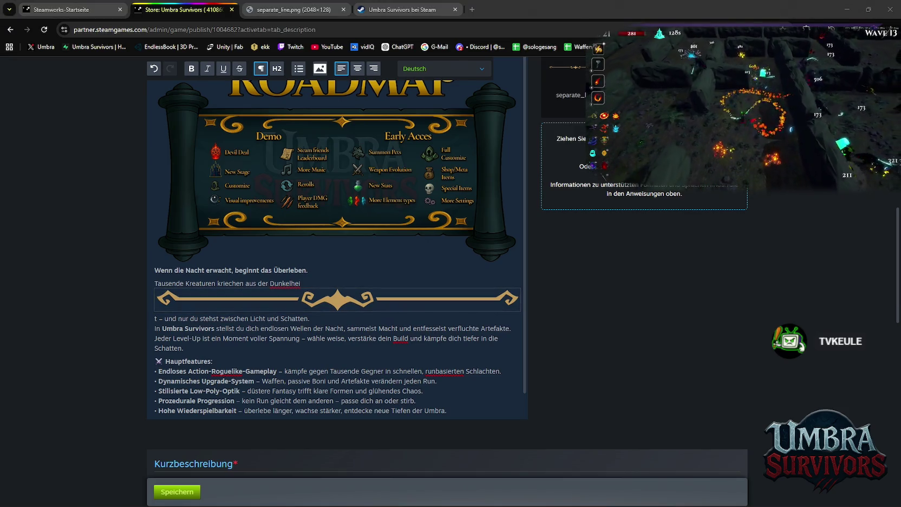
{"action": "scroll", "coordinate": [628, 308], "scroll_direction": "up", "scroll_amount": 5}
{"action": "scroll", "coordinate": [653, 312], "scroll_direction": "down", "scroll_amount": 4}
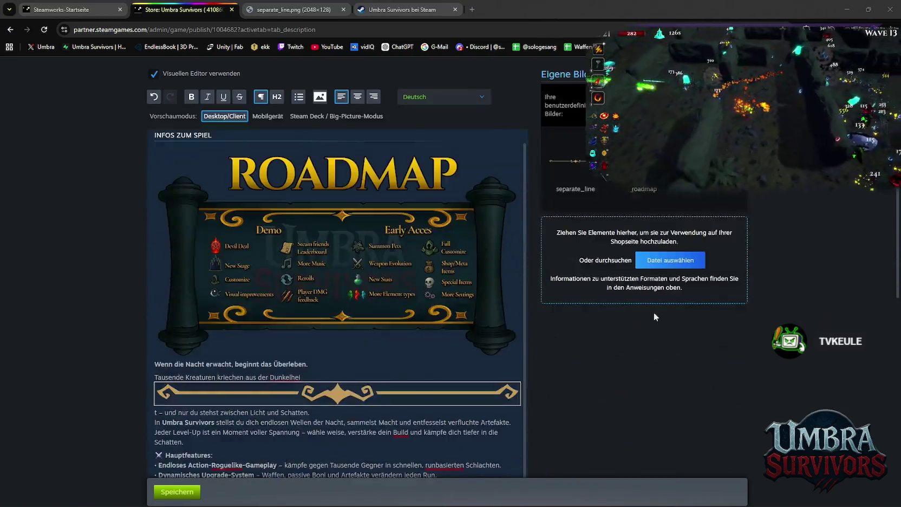
{"action": "scroll", "coordinate": [349, 289], "scroll_direction": "up", "scroll_amount": 4}
{"action": "left_click", "coordinate": [320, 286]}
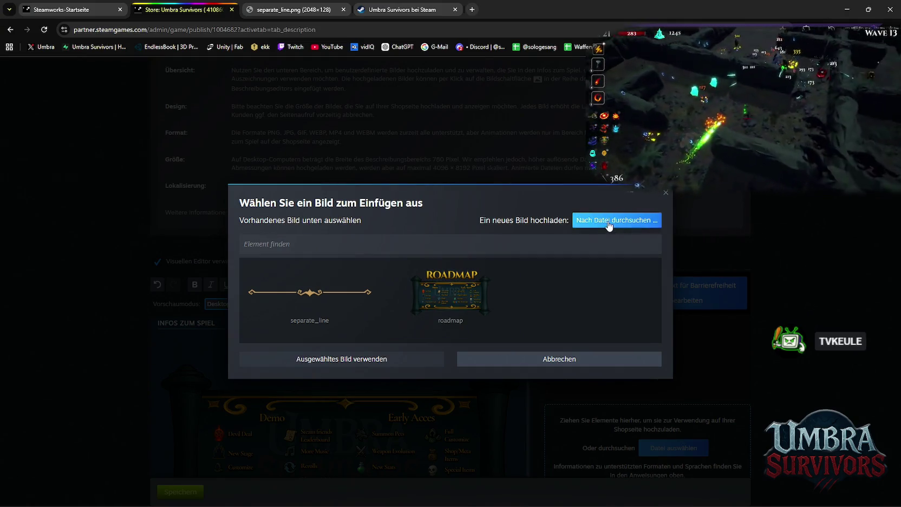
{"action": "left_click", "coordinate": [606, 220]}
{"action": "double_click", "coordinate": [275, 152]}
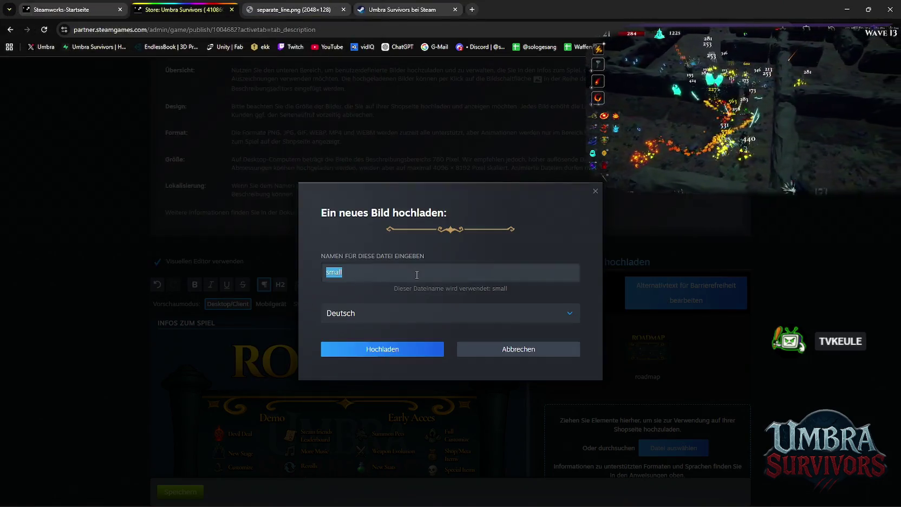
{"action": "left_click", "coordinate": [423, 314]}
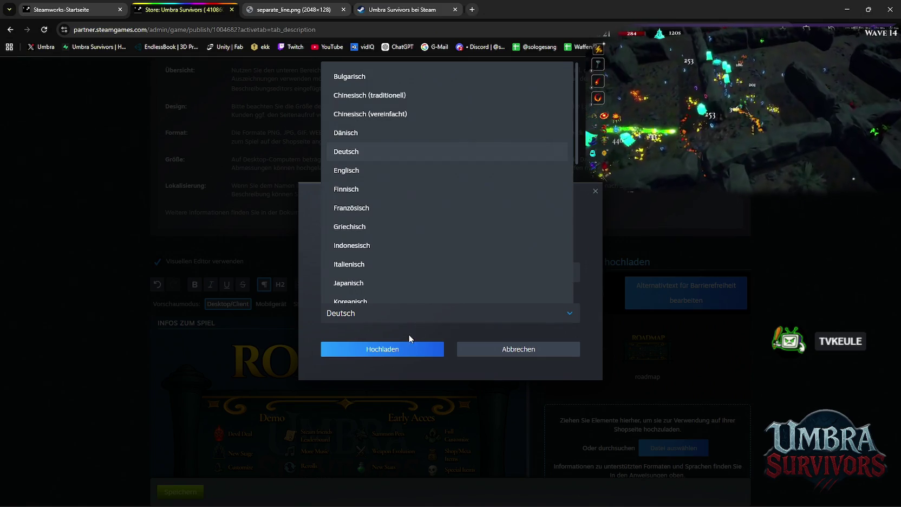
{"action": "left_click", "coordinate": [408, 334]}
{"action": "left_click", "coordinate": [402, 347]}
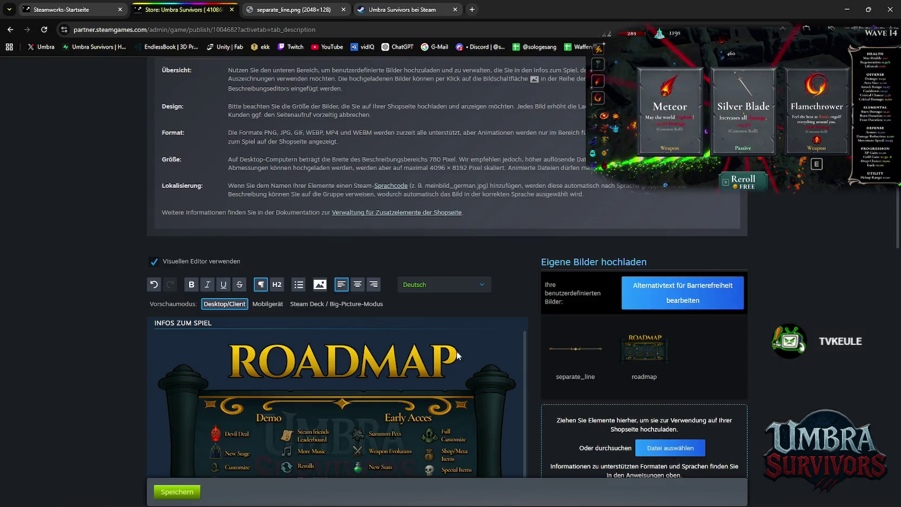
Move the separator line out of the intro sentence to above the ROADMAP image.
{"action": "scroll", "coordinate": [423, 294], "scroll_direction": "up", "scroll_amount": 3}
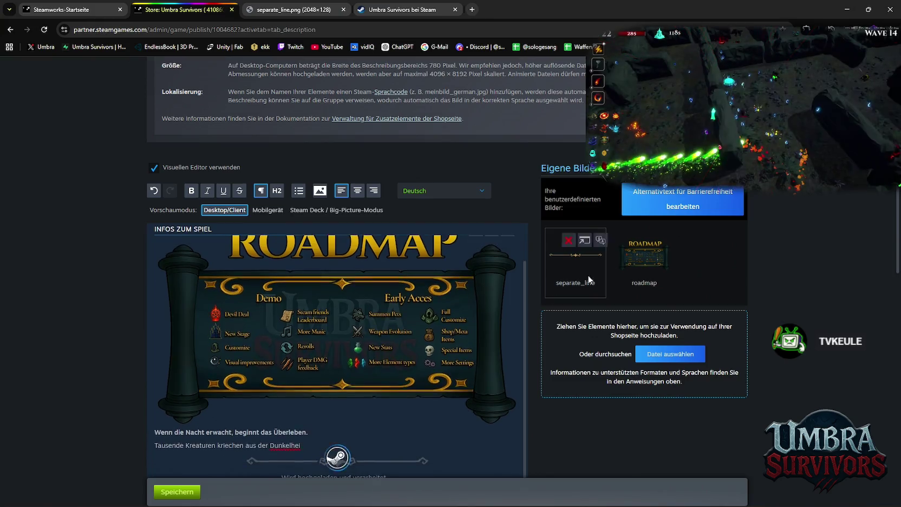
{"action": "scroll", "coordinate": [555, 300], "scroll_direction": "down", "scroll_amount": 5}
{"action": "scroll", "coordinate": [448, 314], "scroll_direction": "up", "scroll_amount": 4}
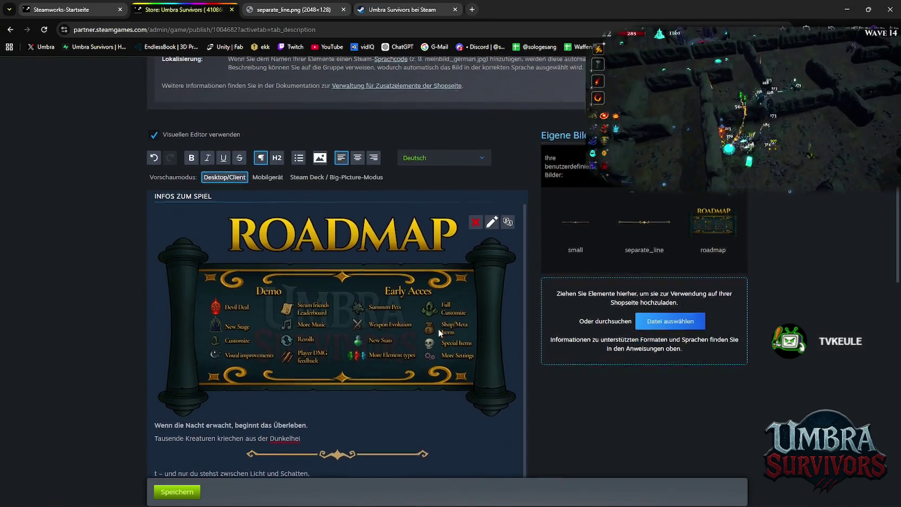
{"action": "scroll", "coordinate": [433, 299], "scroll_direction": "down", "scroll_amount": 4}
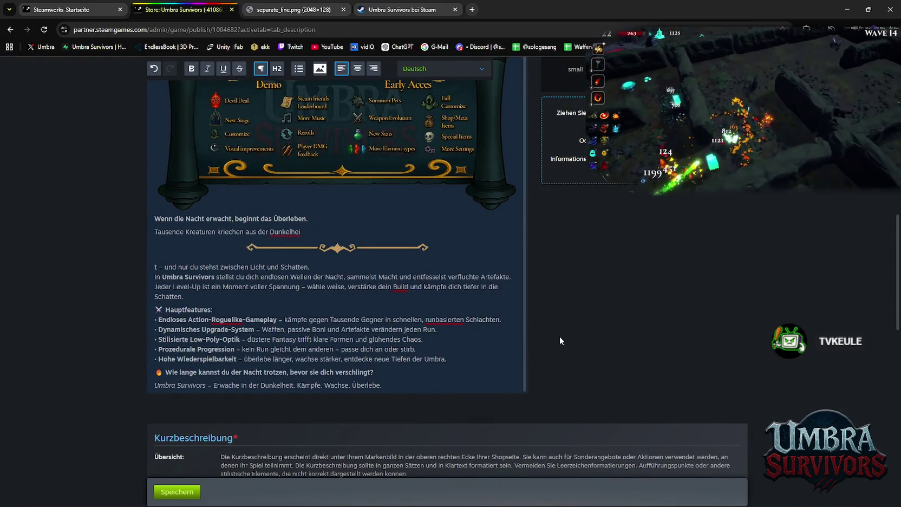
{"action": "scroll", "coordinate": [487, 303], "scroll_direction": "up", "scroll_amount": 3}
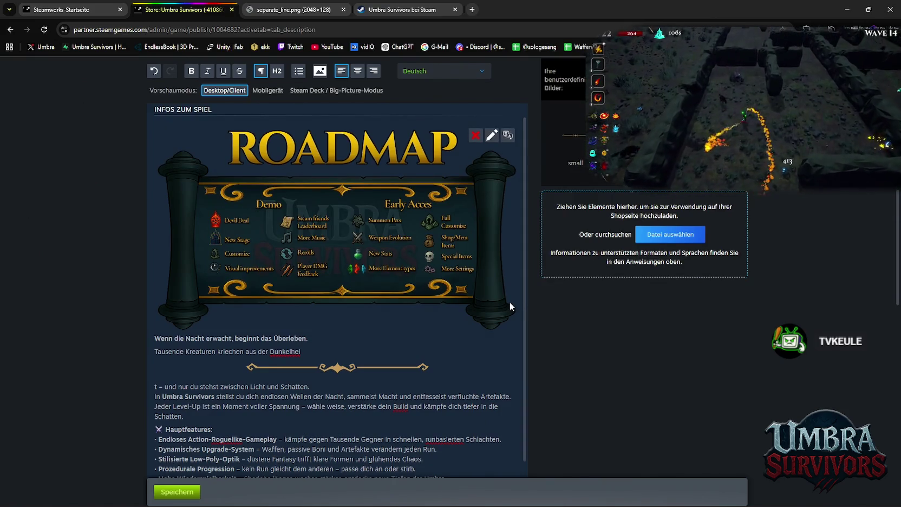
{"action": "scroll", "coordinate": [445, 342], "scroll_direction": "down", "scroll_amount": 3}
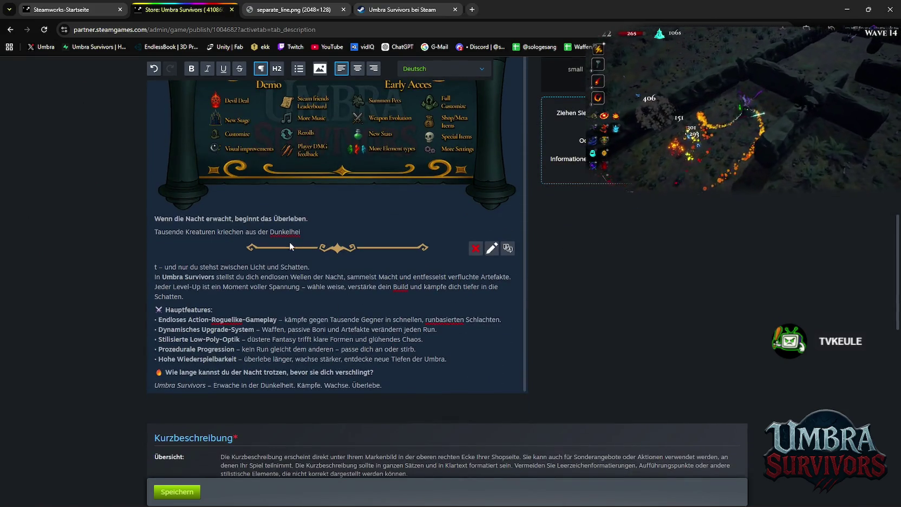
{"action": "left_click_drag", "start_coordinate": [307, 250], "coordinate": [305, 217]}
{"action": "scroll", "coordinate": [318, 272], "scroll_direction": "up", "scroll_amount": 3}
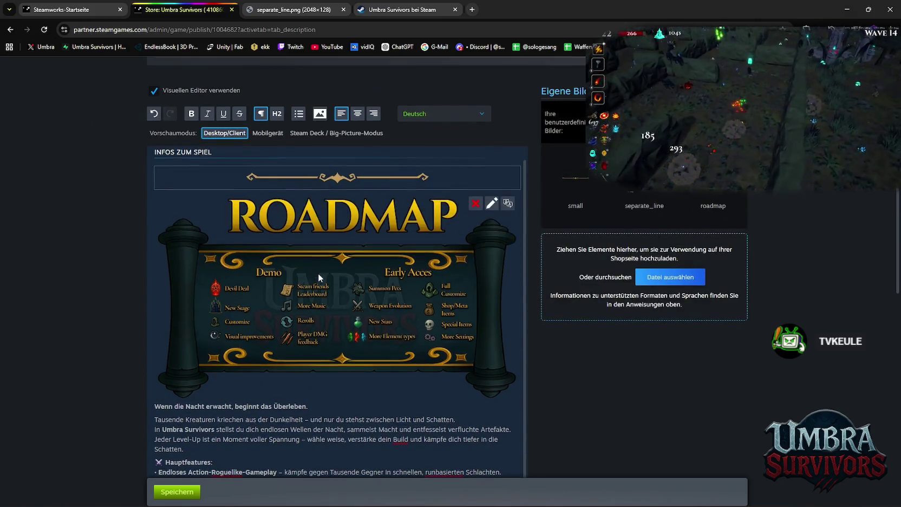
{"action": "scroll", "coordinate": [236, 344], "scroll_direction": "down", "scroll_amount": 2}
{"action": "mouse_move", "coordinate": [154, 296]}
{"action": "left_mouse_down"}
{"action": "mouse_move", "coordinate": [374, 415]}
{"action": "mouse_move", "coordinate": [493, 431]}
{"action": "left_mouse_up"}
{"action": "scroll", "coordinate": [517, 336], "scroll_direction": "down", "scroll_amount": 2}
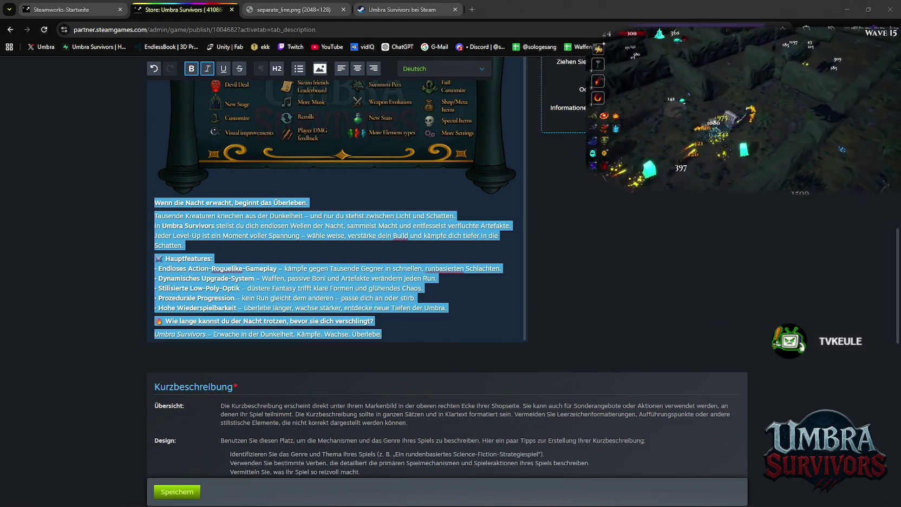
{"action": "left_click", "coordinate": [397, 9]}
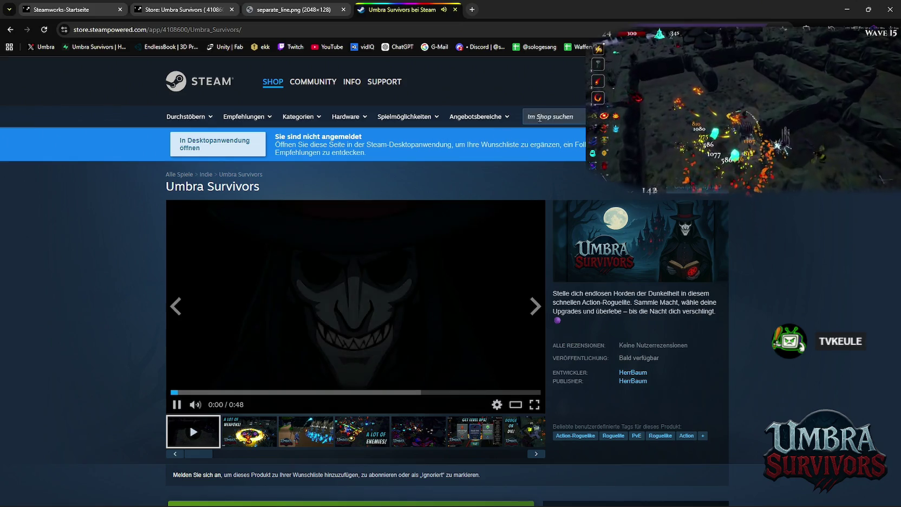
Search the Steam shop for 'blood' and open the Vampires: Bloodlord Rising store page.
{"action": "left_click", "coordinate": [568, 119]}
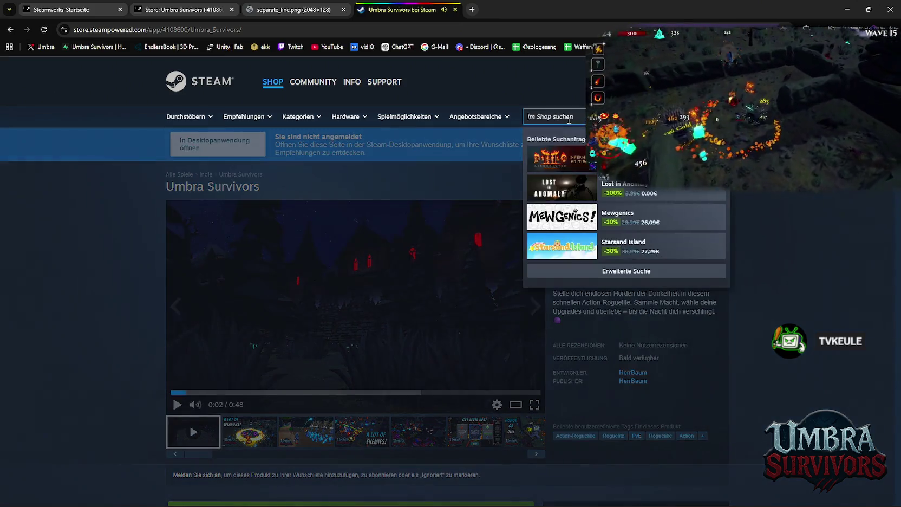
{"action": "type", "text": "vampir"}
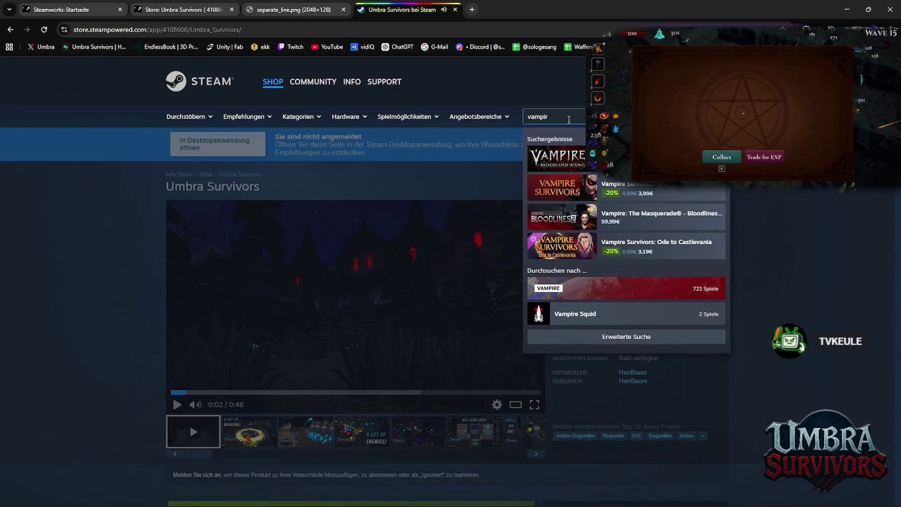
{"action": "key", "text": "BackSpace"}
{"action": "key", "text": "BackSpace"}
{"action": "key", "text": "BackSpace"}
{"action": "type", "text": "blood"}
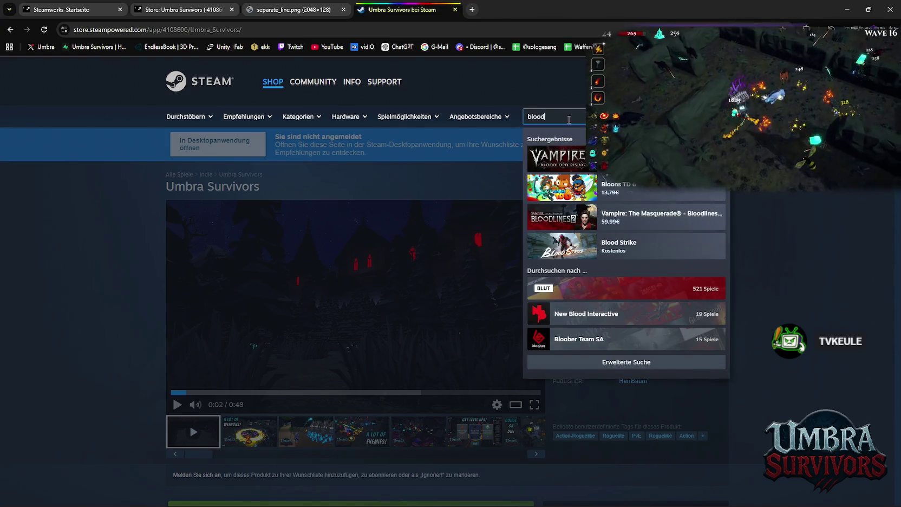
{"action": "left_click", "coordinate": [563, 158]}
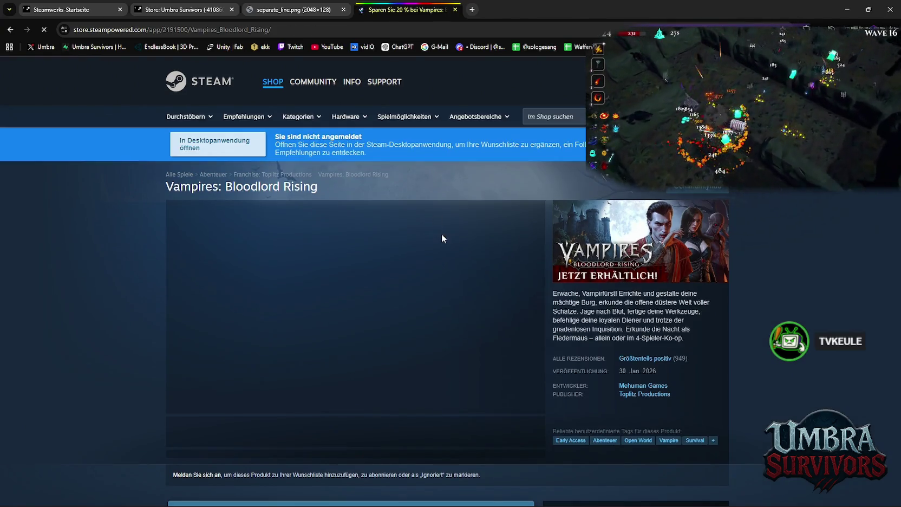
{"action": "scroll", "coordinate": [442, 238], "scroll_direction": "down", "scroll_amount": 2}
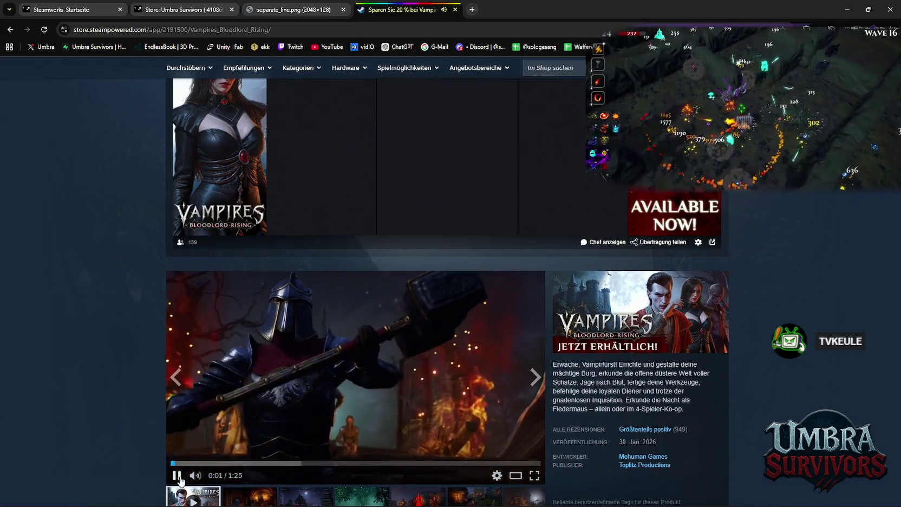
{"action": "scroll", "coordinate": [349, 312], "scroll_direction": "down", "scroll_amount": 20}
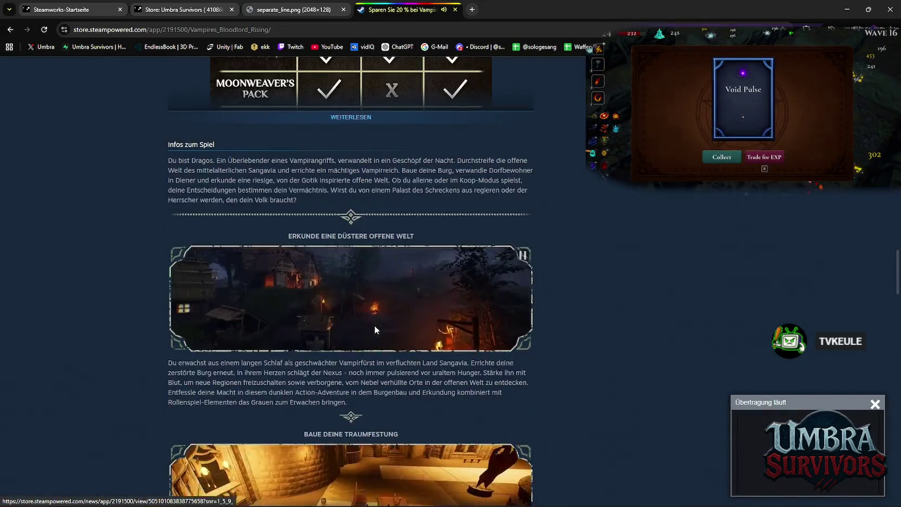
{"action": "scroll", "coordinate": [379, 324], "scroll_direction": "down", "scroll_amount": 2}
{"action": "scroll", "coordinate": [541, 293], "scroll_direction": "up", "scroll_amount": 1}
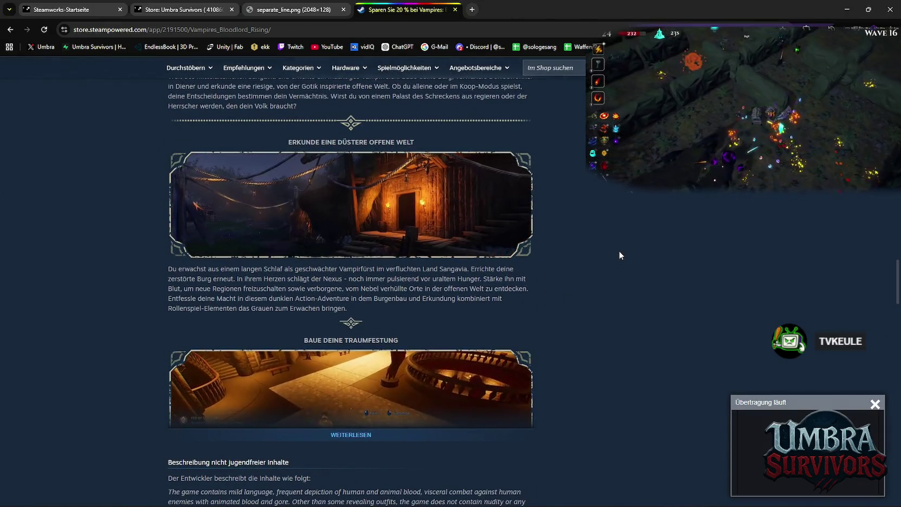
Snip the illustrated game description and, after expanding it, the co-op section.
{"action": "key", "text": "super+shift+s"}
{"action": "left_click_drag", "start_coordinate": [111, 84], "coordinate": [626, 497]}
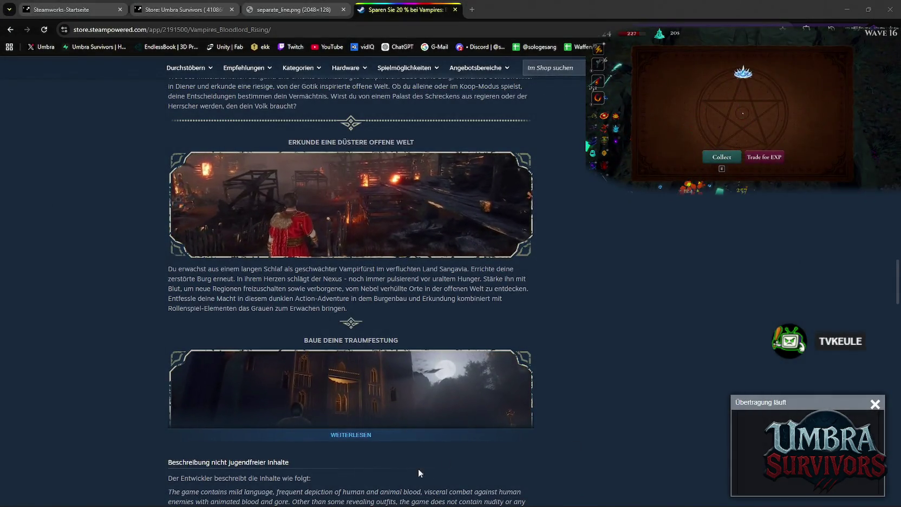
{"action": "left_click", "coordinate": [349, 436]}
{"action": "scroll", "coordinate": [449, 345], "scroll_direction": "down", "scroll_amount": 7}
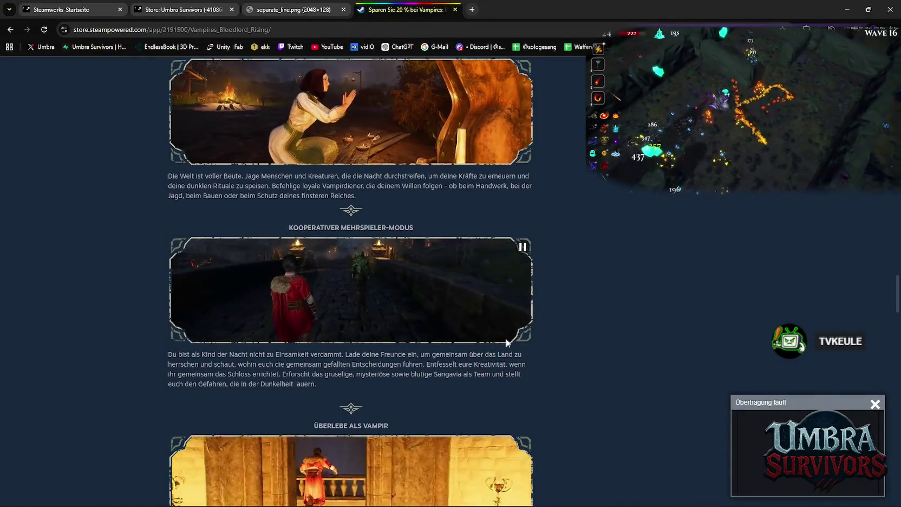
{"action": "key", "text": "super+shift+s"}
{"action": "left_click_drag", "start_coordinate": [103, 63], "coordinate": [583, 504]}
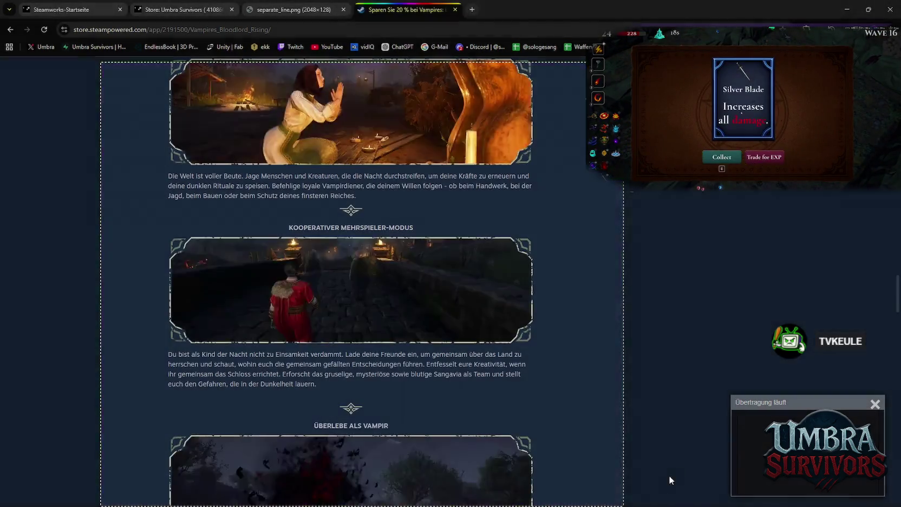
{"action": "scroll", "coordinate": [401, 361], "scroll_direction": "up", "scroll_amount": 15}
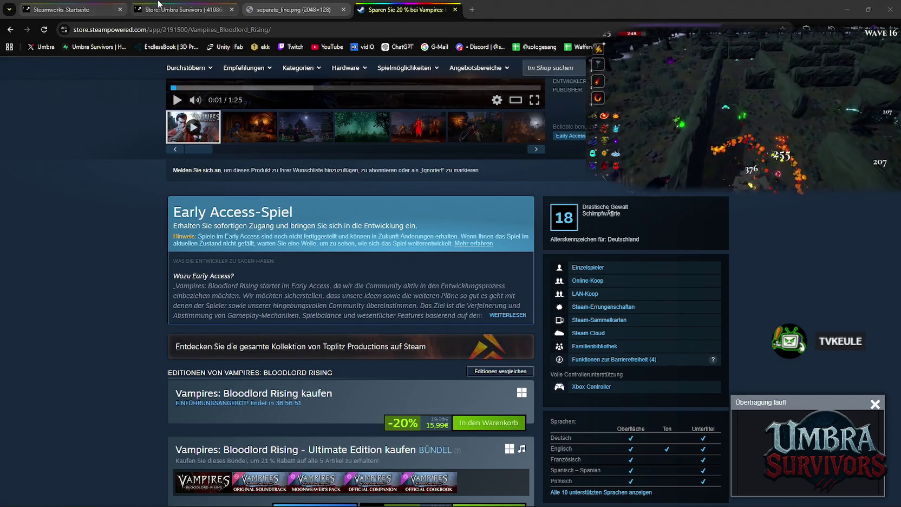
Return to the Umbra Survivors description editor and select the text from 'Wenn' onward.
{"action": "left_click", "coordinate": [173, 9]}
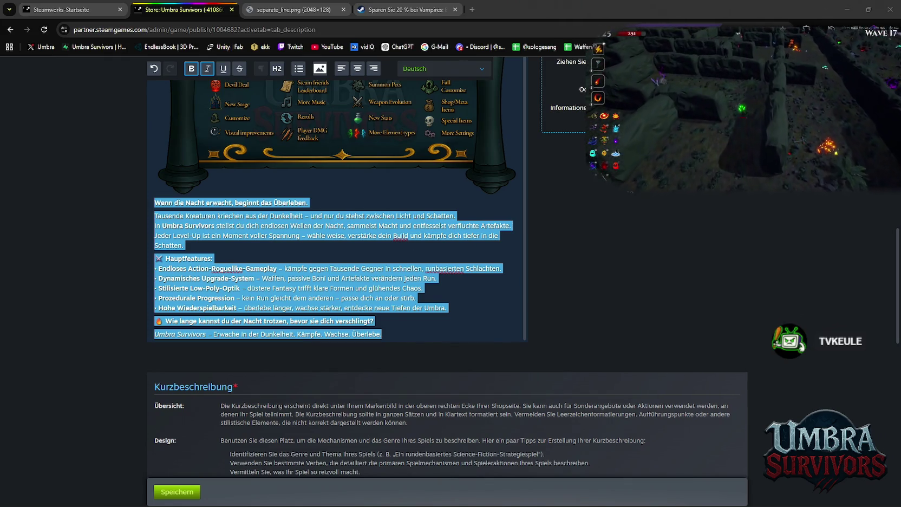
{"action": "left_click", "coordinate": [157, 204]}
{"action": "mouse_move", "coordinate": [157, 203]}
{"action": "left_mouse_down"}
{"action": "mouse_move", "coordinate": [434, 295]}
{"action": "mouse_move", "coordinate": [382, 335]}
{"action": "left_mouse_up"}
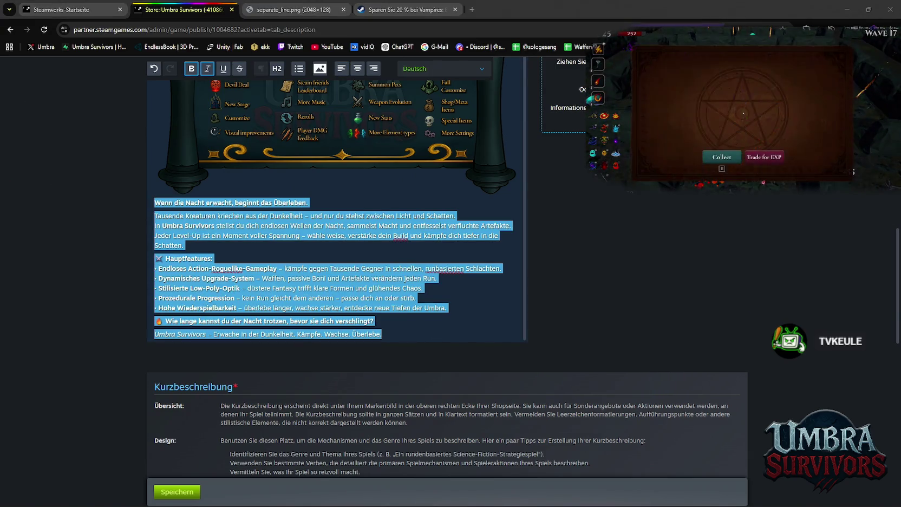